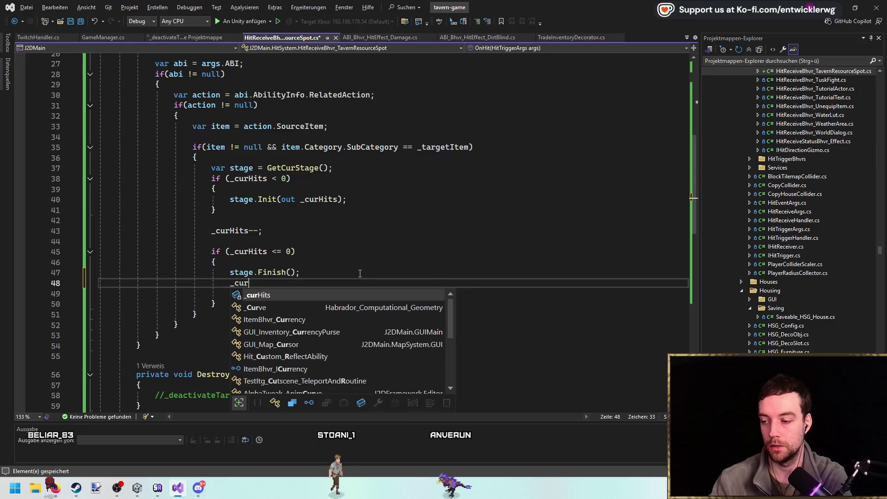
Add the _stageIndex++; increment on line 48 after stage.Finish().
type("_sta")
key("Up")
key("Tab")
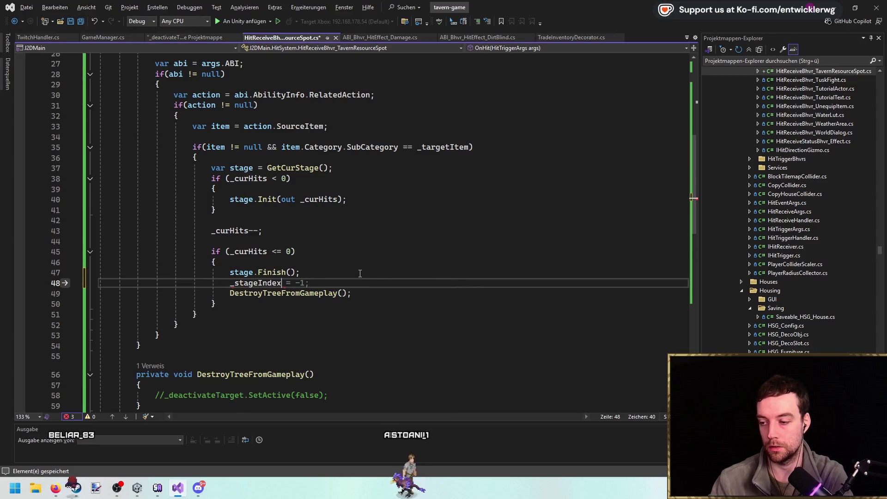
type("++;")
key("Return")
key("Return")
Write the condition if(_stageIndex < _stages.Length) using IntelliSense completions.
type("if(s")
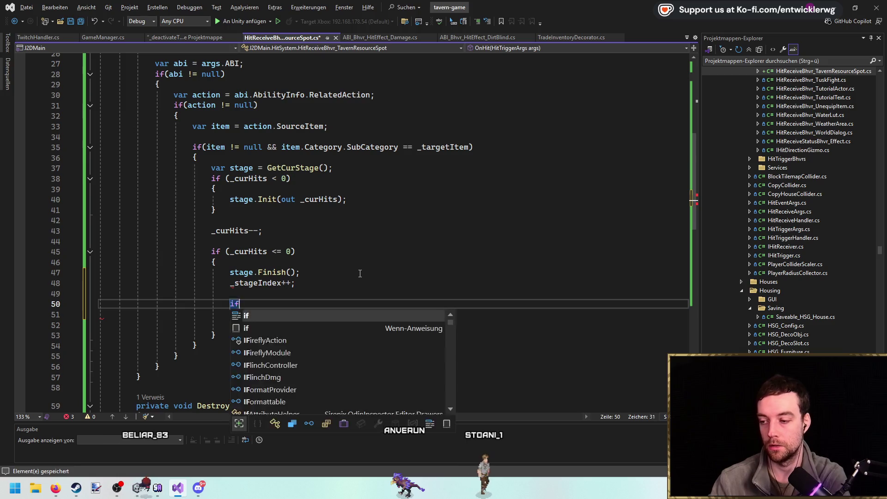
key("BackSpace")
type("_stages)")
key("Tab")
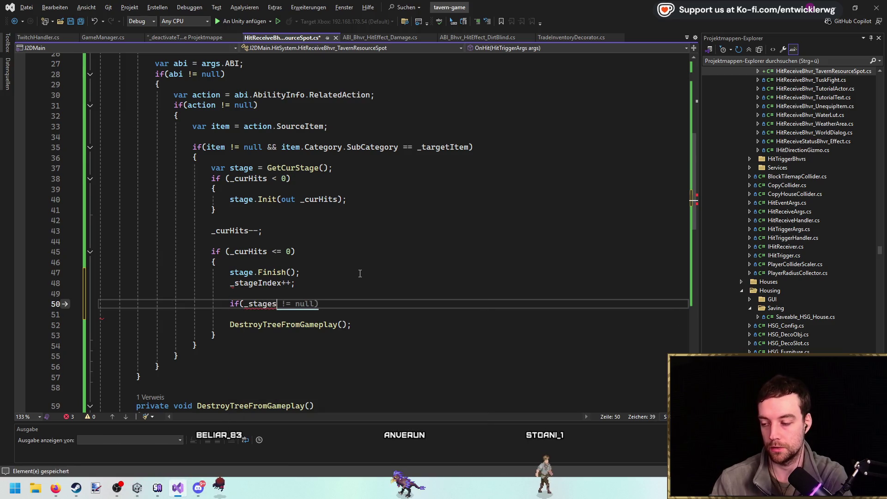
type(".l")
key("Tab")
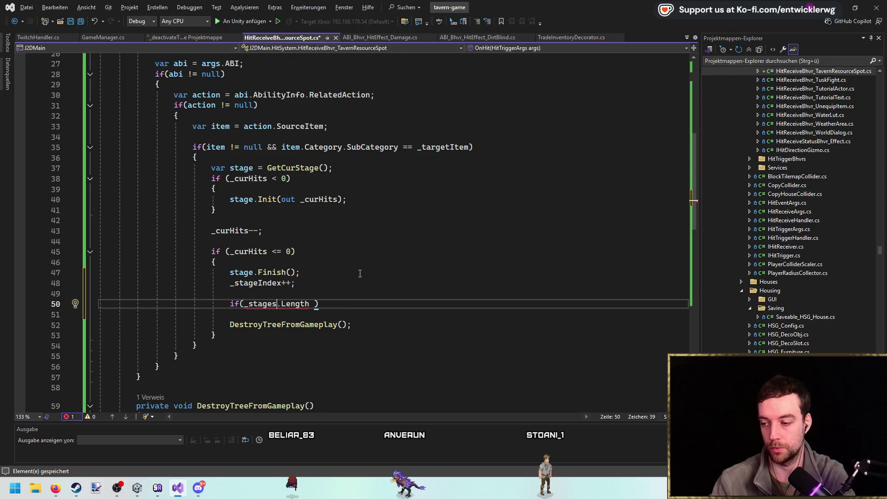
type("_stageI")
key("Tab")
type("<")
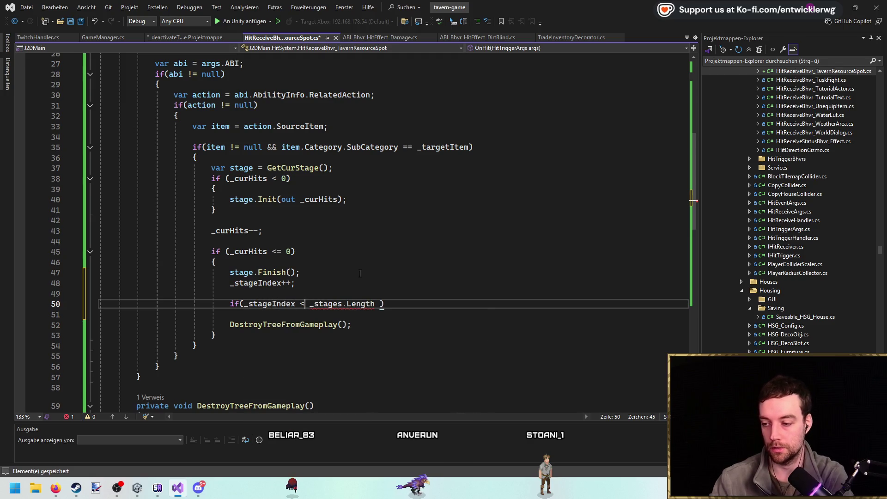
Add an empty body for the if and an empty else block after it.
key("Return")
type("{")
key("Return")
key("Down")
key("End")
key("Return")
type("else")
key("Return")
type("{")
key("Return")
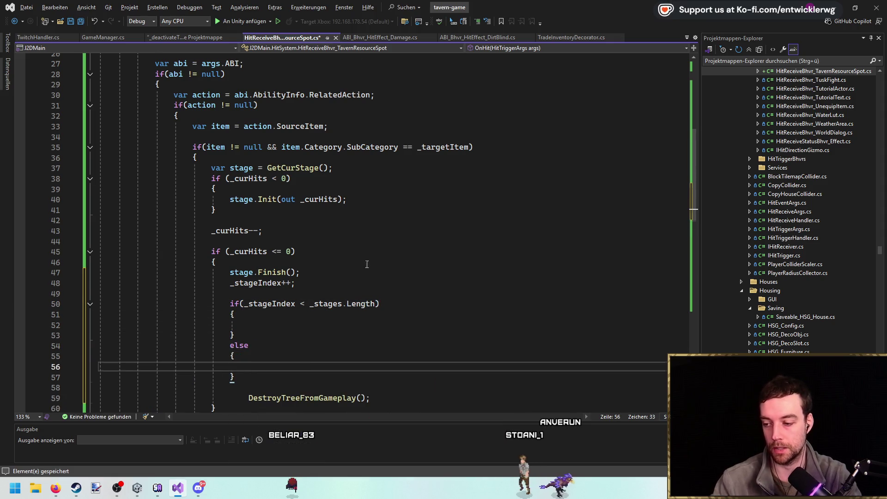
Outdent the DestroyTreeFromGameplay() call by one level.
scroll(359, 274, "down", 5)
left_click(248, 241)
key("BackSpace")
left_click(295, 209)
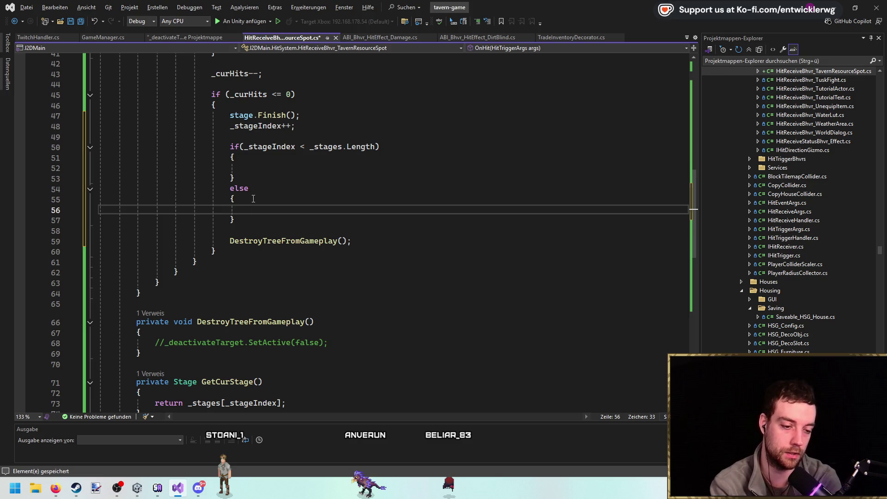
Cut the DestroyTreeFromGameplay(); line below the else block, along with the empty line.
key("Down")
key("Down")
key("Down")
key("Up")
key("ctrl+x")
key("ctrl+x")
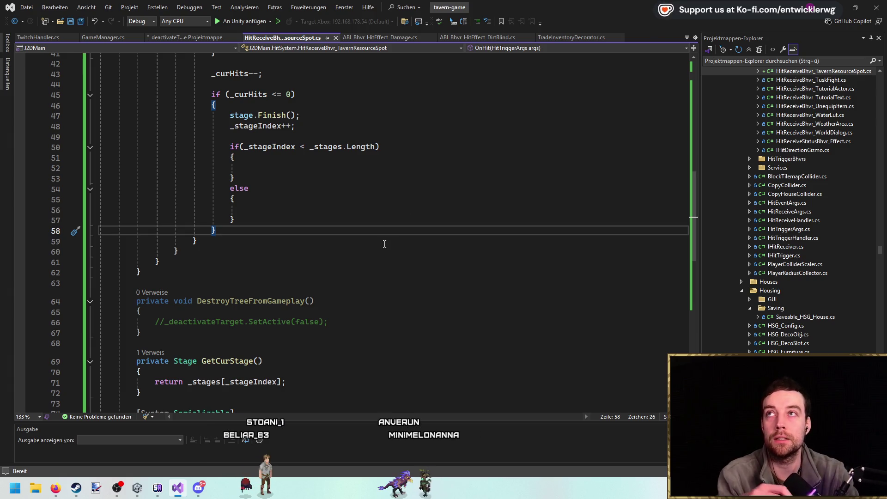
scroll(385, 241, "up", 8)
scroll(384, 240, "up", 6)
double_click(246, 138)
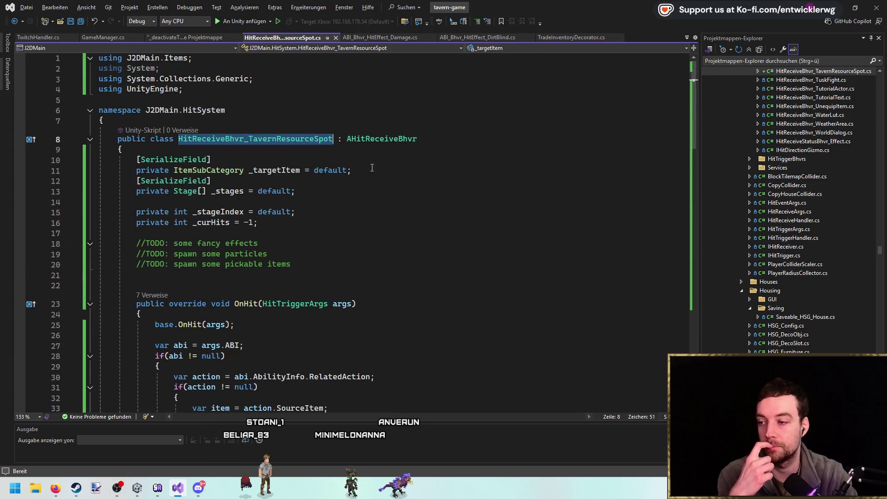
scroll(319, 190, "down", 18)
double_click(208, 275)
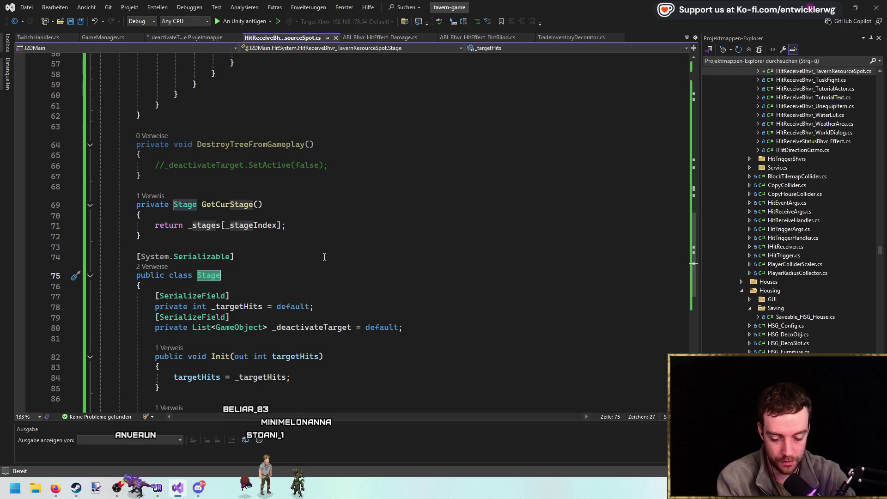
scroll(797, 333, "down", 15)
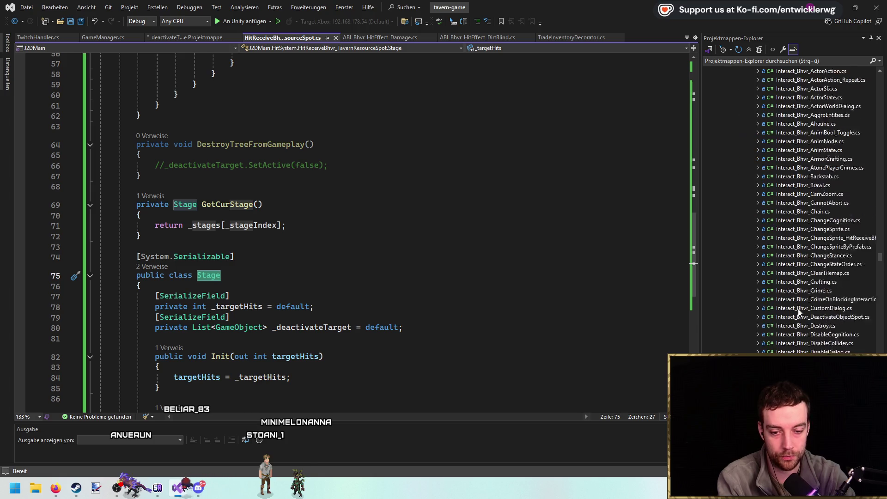
scroll(825, 256, "up", 3)
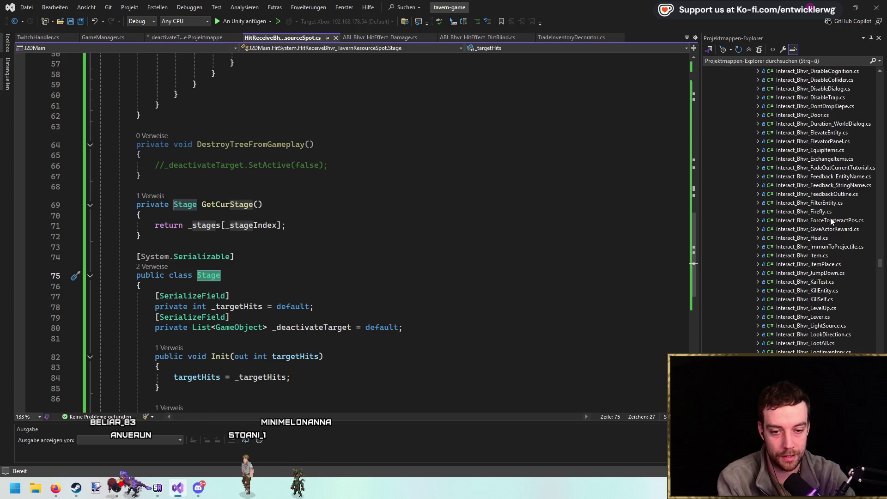
double_click(833, 278)
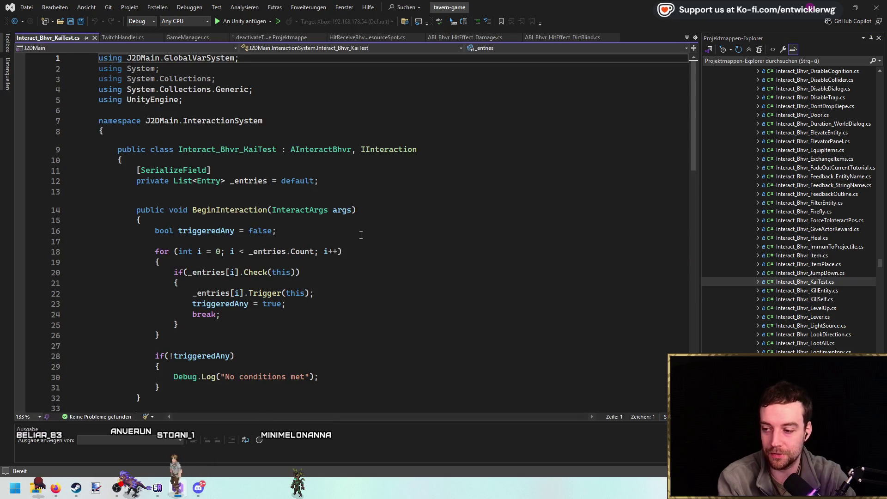
left_click(361, 231)
double_click(232, 149)
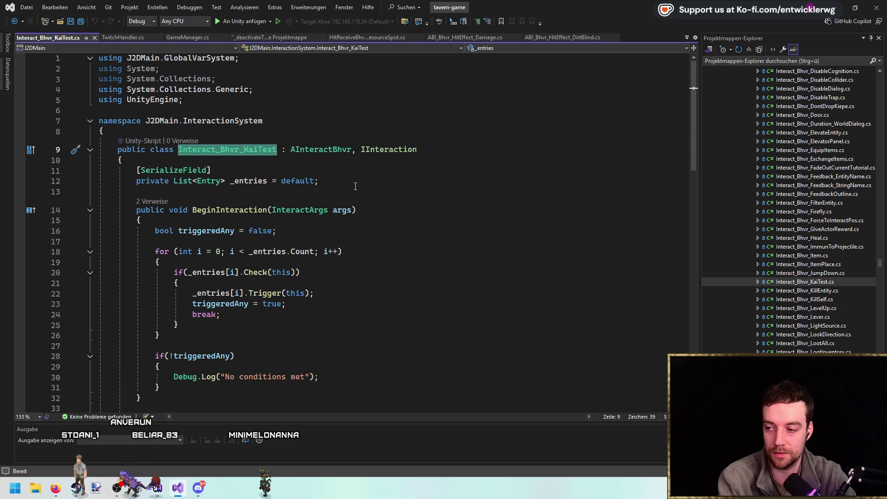
left_click(211, 180)
scroll(399, 182, "down", 7)
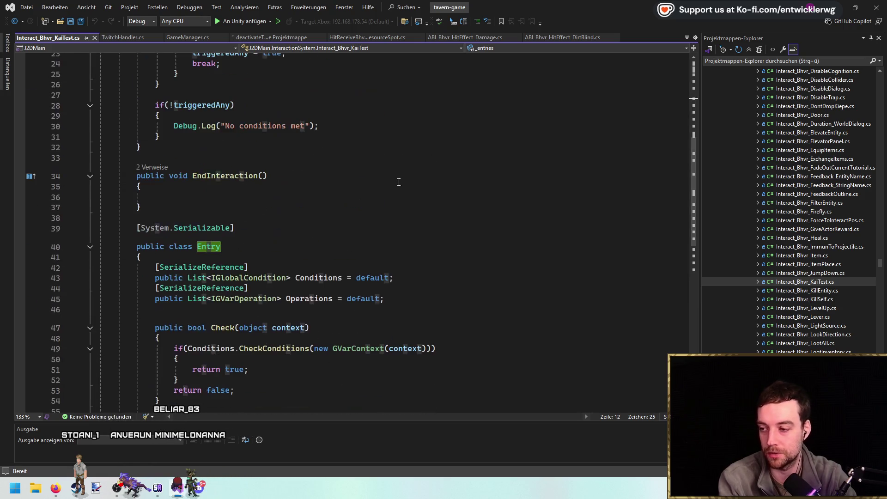
scroll(391, 218, "up", 7)
left_click(362, 182)
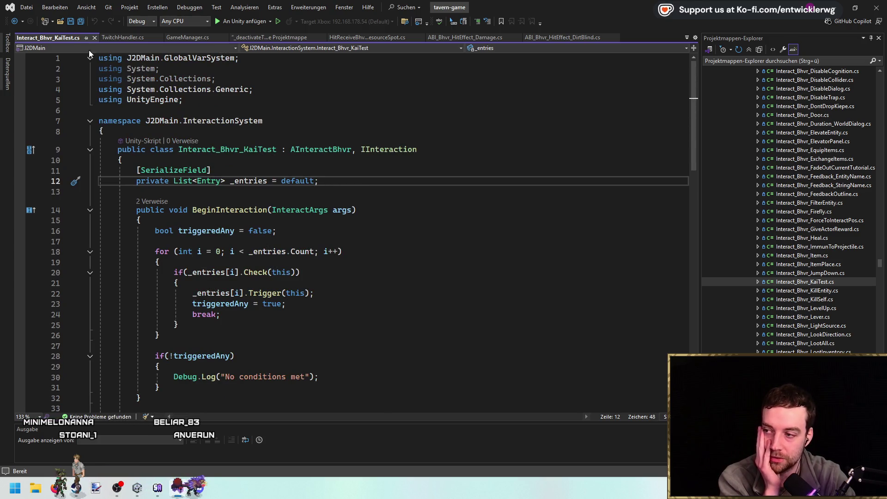
middle_click(55, 37)
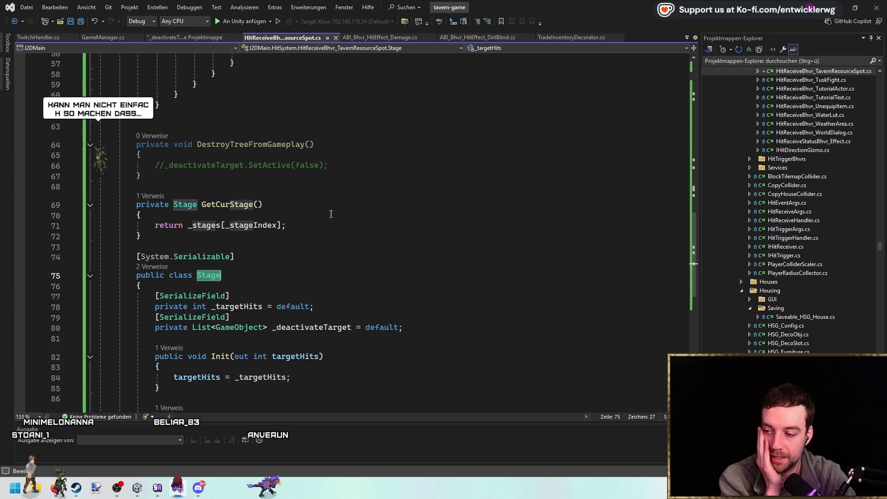
Change the Stage class modifier from public to private and save the script.
scroll(299, 265, "up", 18)
double_click(228, 141)
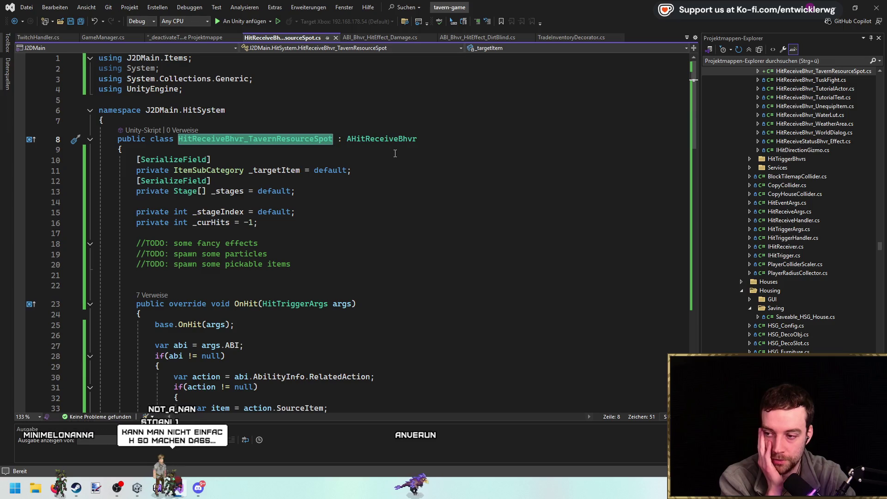
scroll(402, 158, "down", 19)
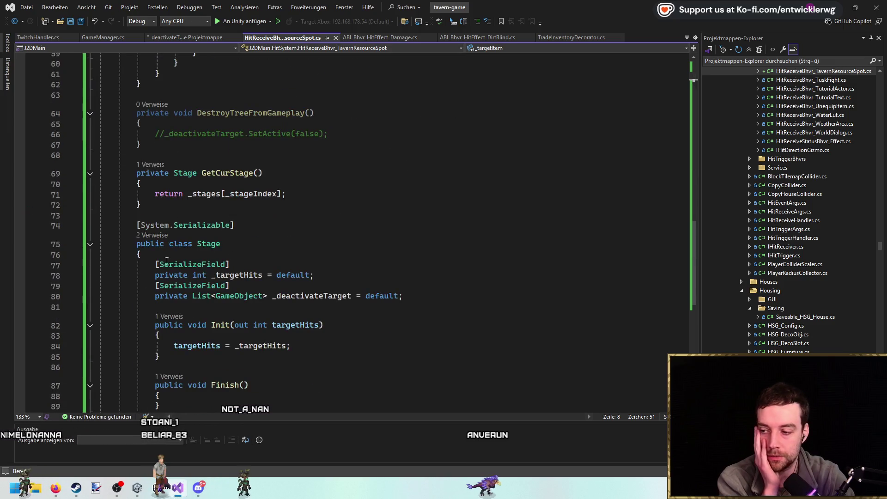
double_click(150, 244)
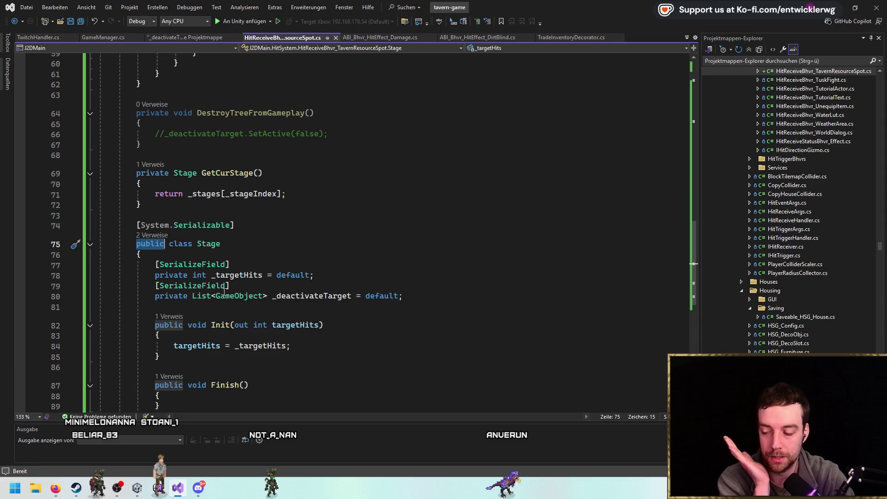
type("private")
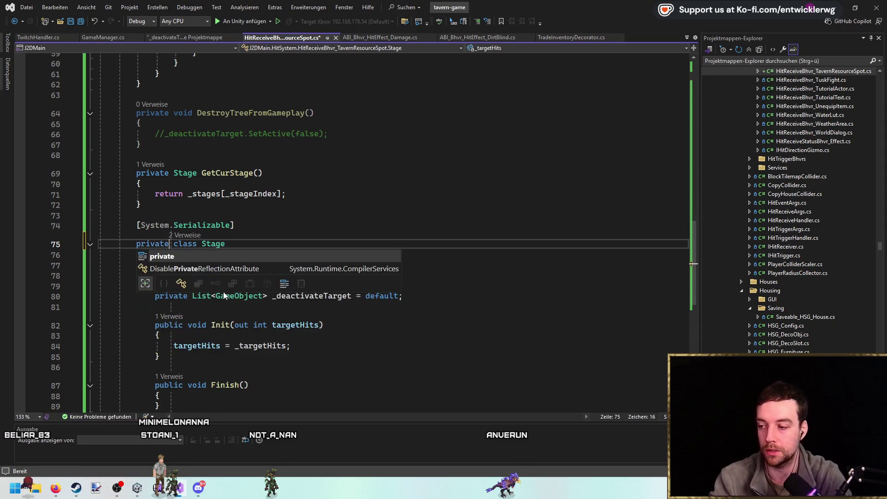
left_click(375, 275)
key("ctrl+s")
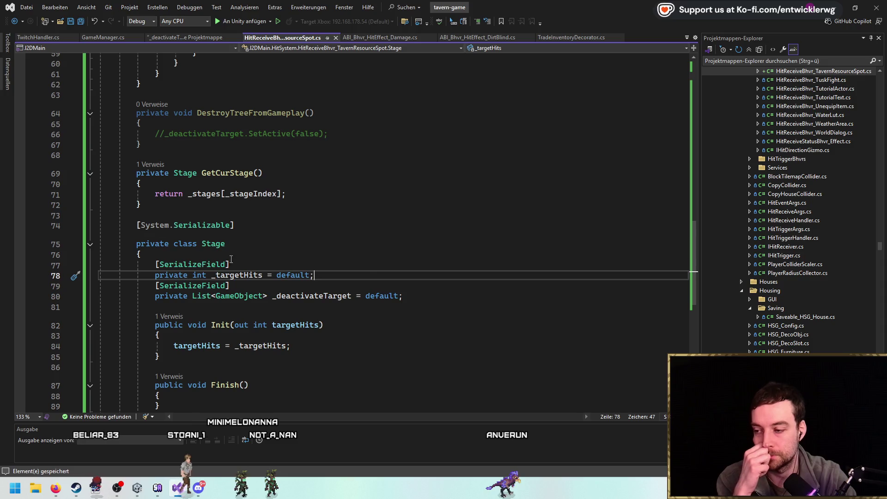
Start a rename of HitReceiveBhvr_TavernResourceSpot with Ctrl+R, then cancel it.
scroll(365, 257, "up", 20)
double_click(285, 139)
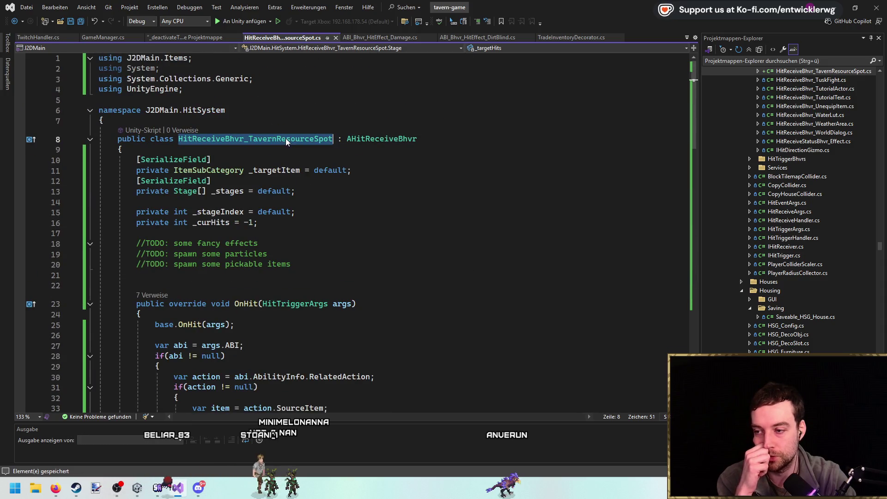
key("ctrl+r")
key("ctrl+r")
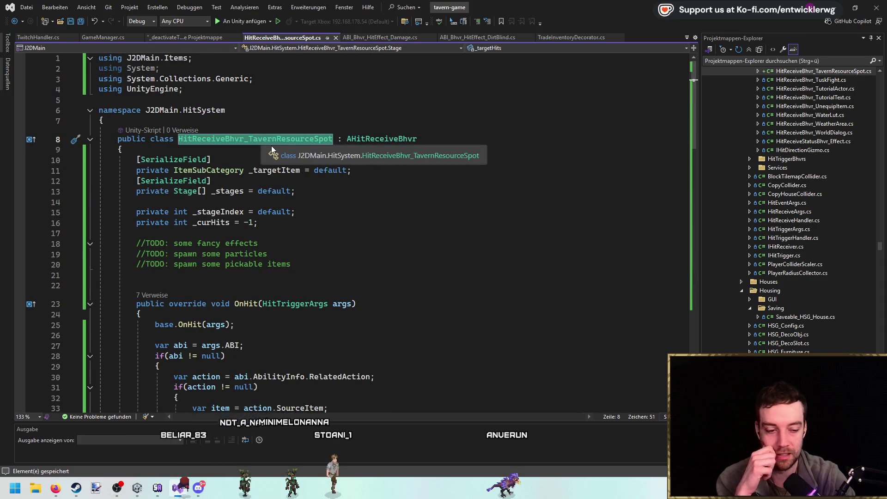
left_click(362, 182)
left_click(363, 194)
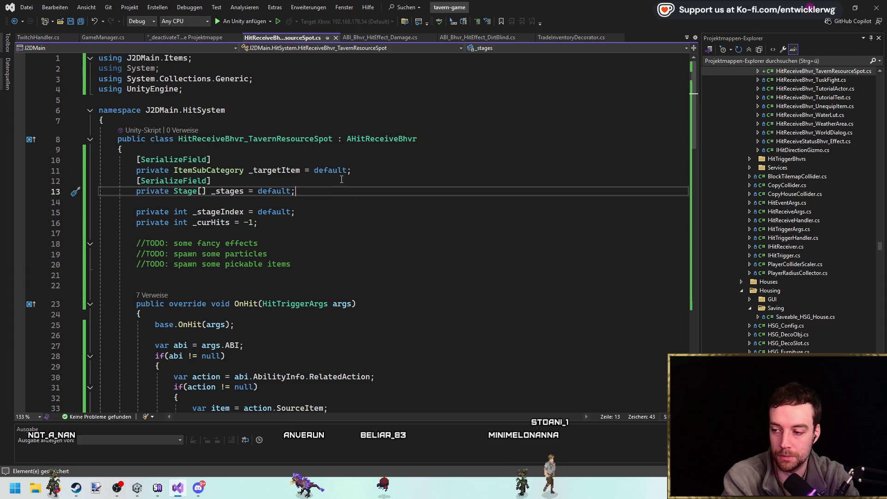
Delete the extra blank line before OnHit.
left_click(380, 285)
key("BackSpace")
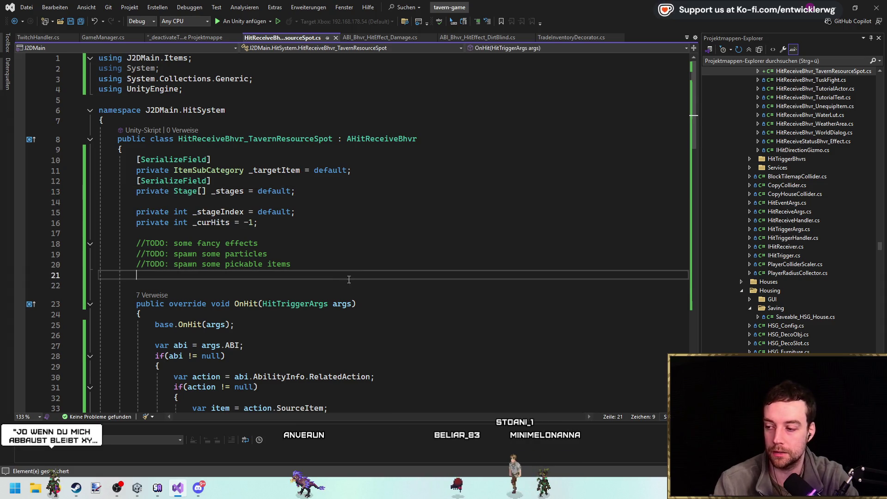
key("Up")
key("End")
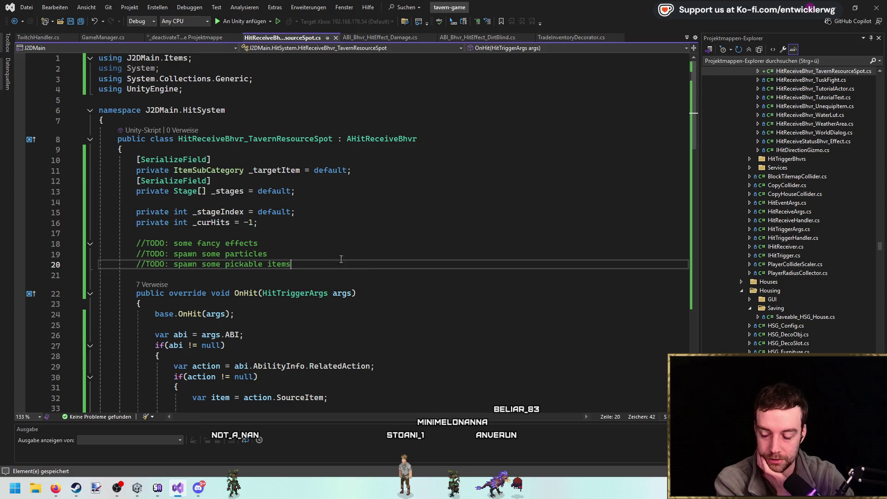
Minimize Visual Studio to return to the Unity scene with the spruce tree.
left_click(334, 186)
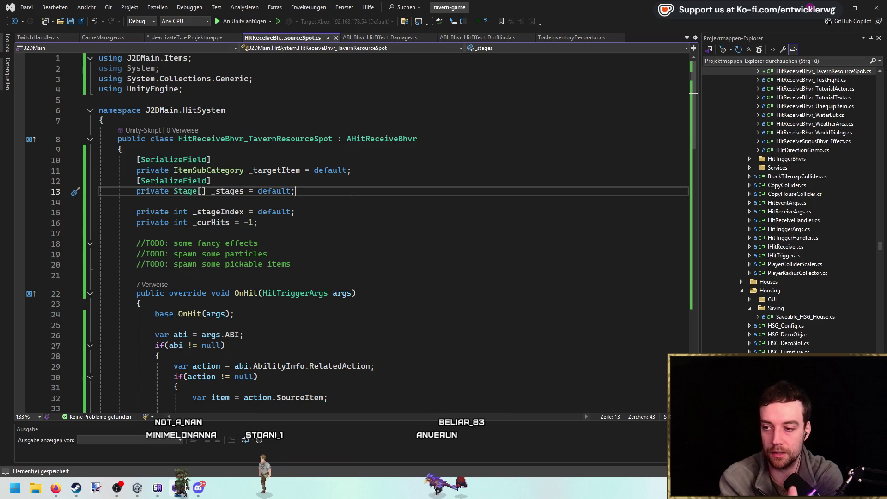
key("Up")
key("Up")
key("Up")
key("ctrl+r")
key("ctrl+r")
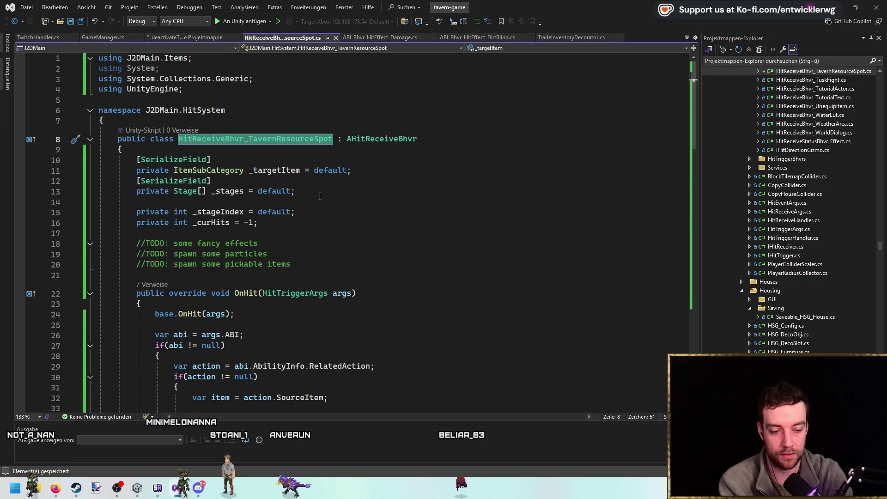
left_click(853, 6)
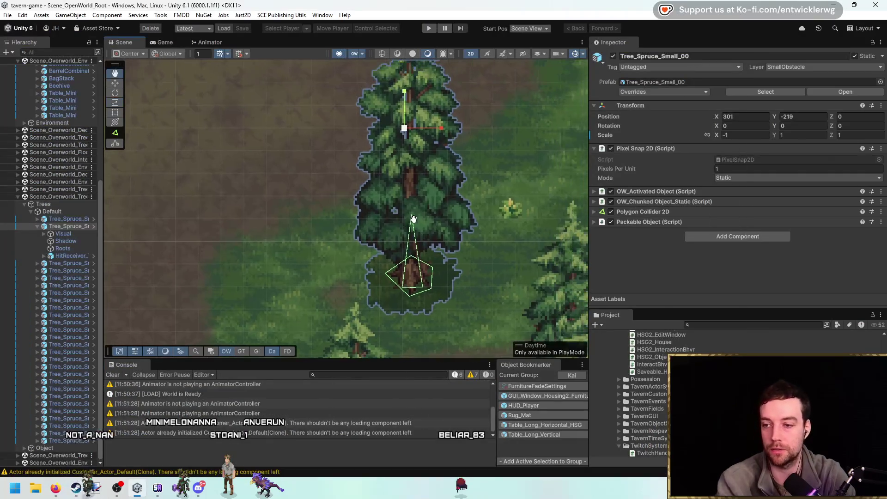
Widen the Inspector panels and select the tree's Visual child in the Hierarchy.
left_click_drag(492, 195, 459, 203)
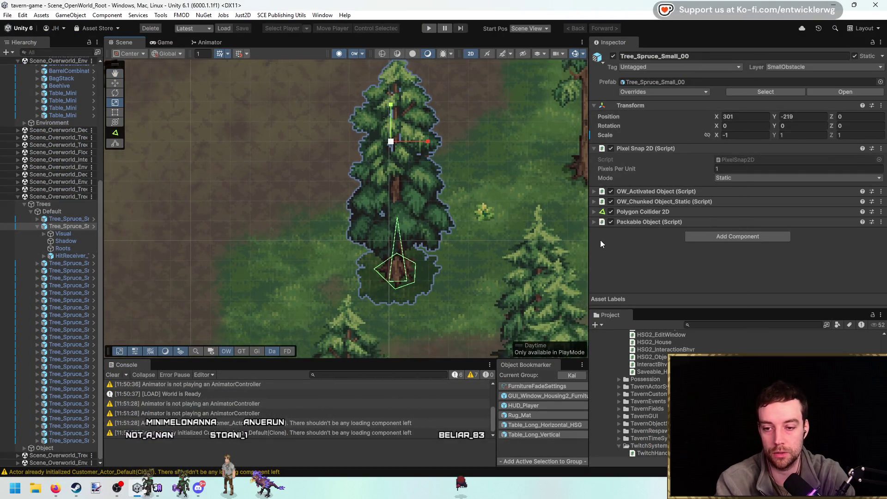
left_click_drag(589, 184, 535, 185)
left_click_drag(463, 212, 396, 213)
left_click(63, 233)
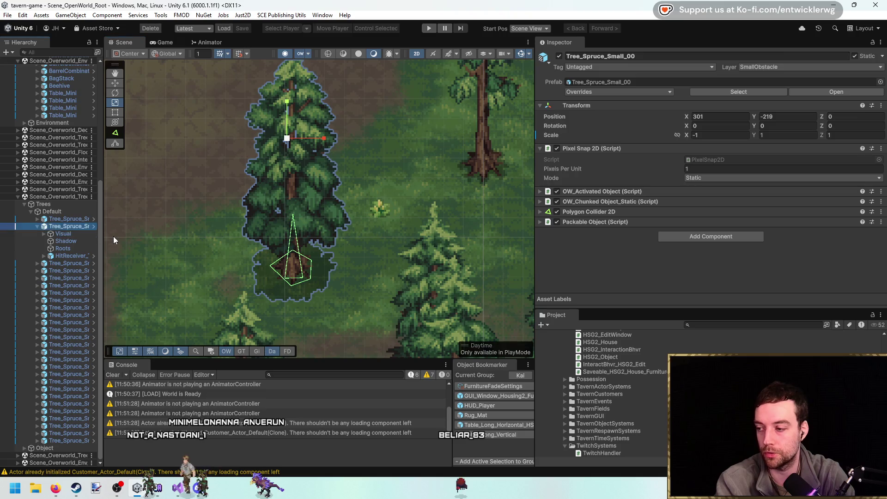
left_click_drag(308, 257, 323, 245)
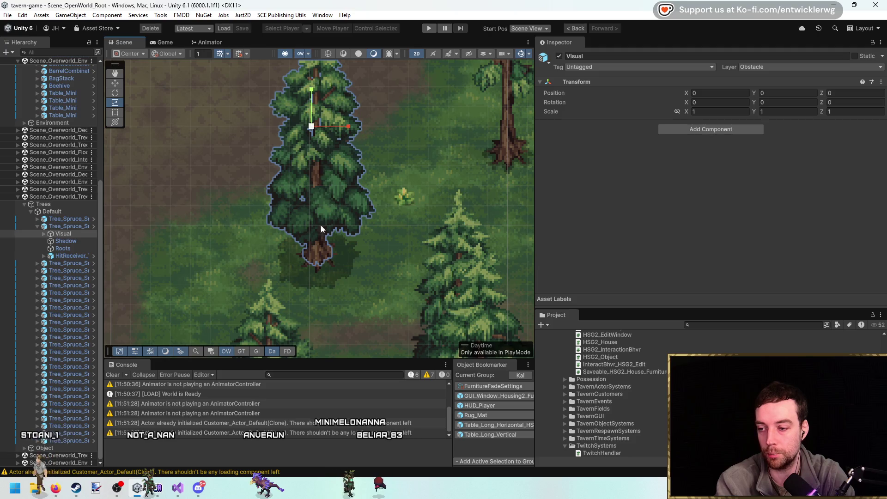
Expand HitReceiver_TavernTree and select Bhvrs to view its Weapon_Axe target and 5 hits.
key("Down")
key("Down")
key("Down")
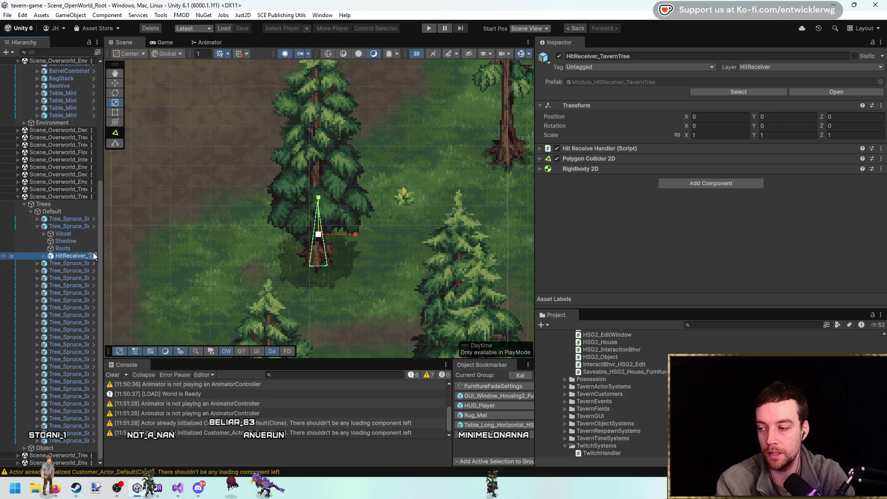
key("Right")
key("Down")
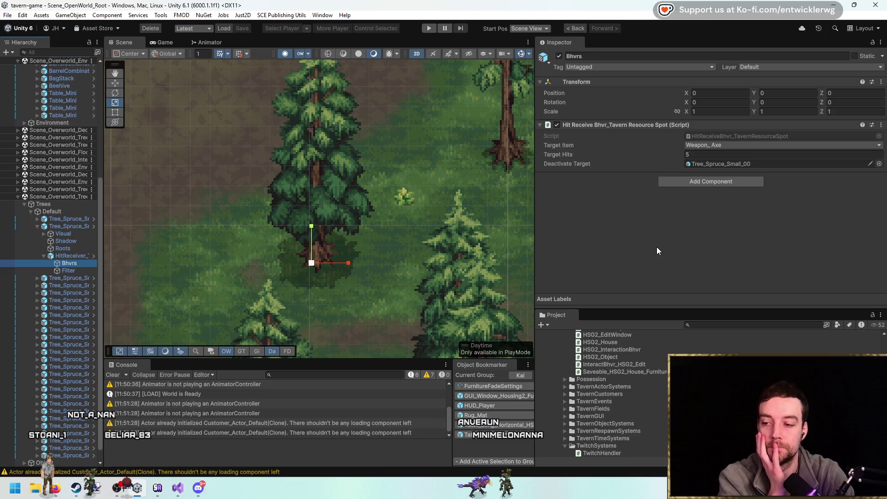
left_click_drag(405, 235, 400, 275)
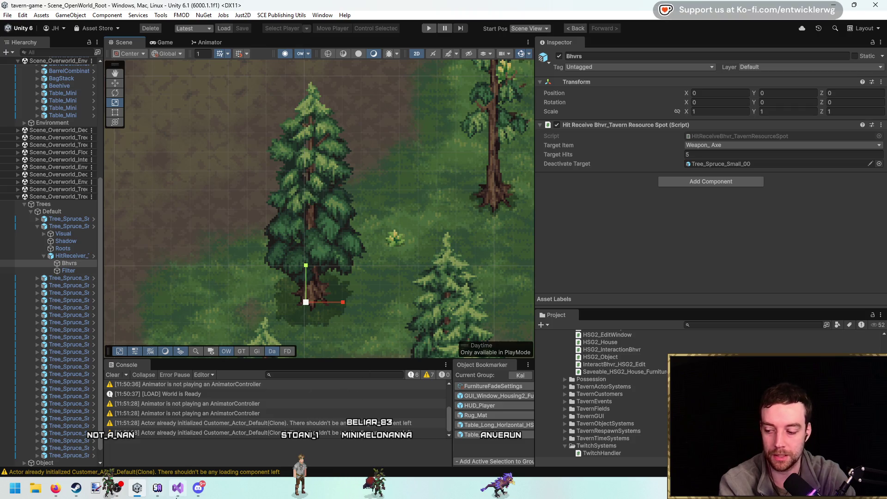
Alt-Tab back to the HitReceiveBhvr_TavernResourceSpot script in Visual Studio.
key("alt+Tab")
scroll(371, 264, "down", 12)
scroll(289, 168, "up", 11)
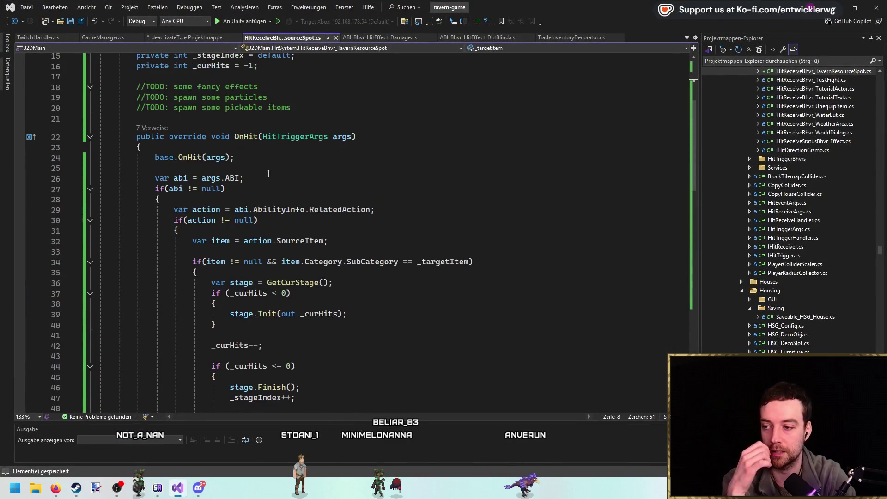
Browse the script, checking the Stage class's Init method and the class name.
left_click_drag(317, 193, 99, 129)
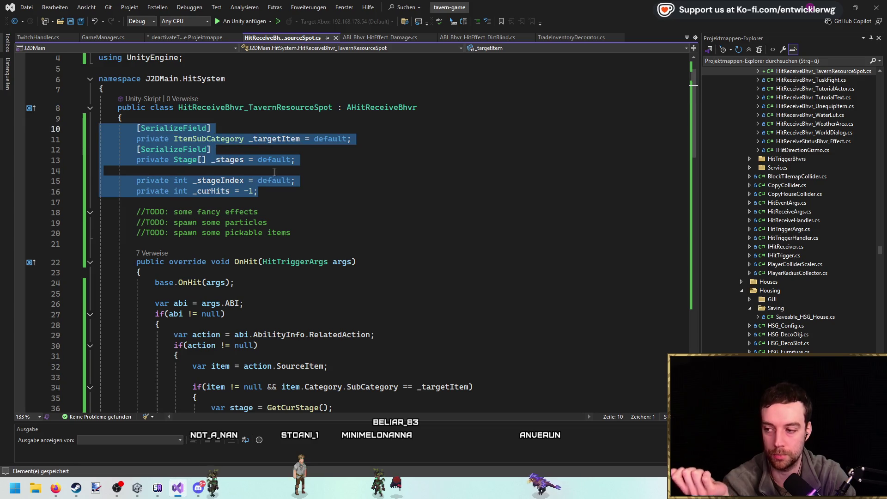
scroll(344, 190, "down", 13)
scroll(344, 190, "down", 7)
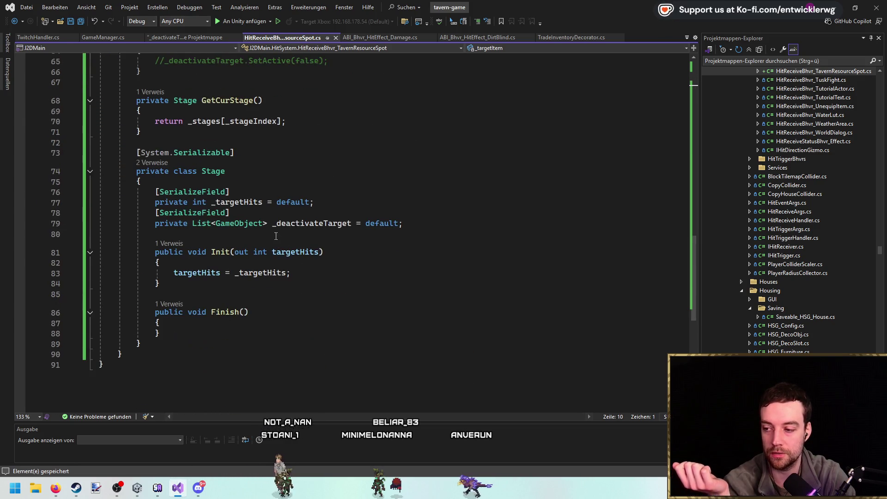
left_click(332, 273)
scroll(331, 273, "up", 20)
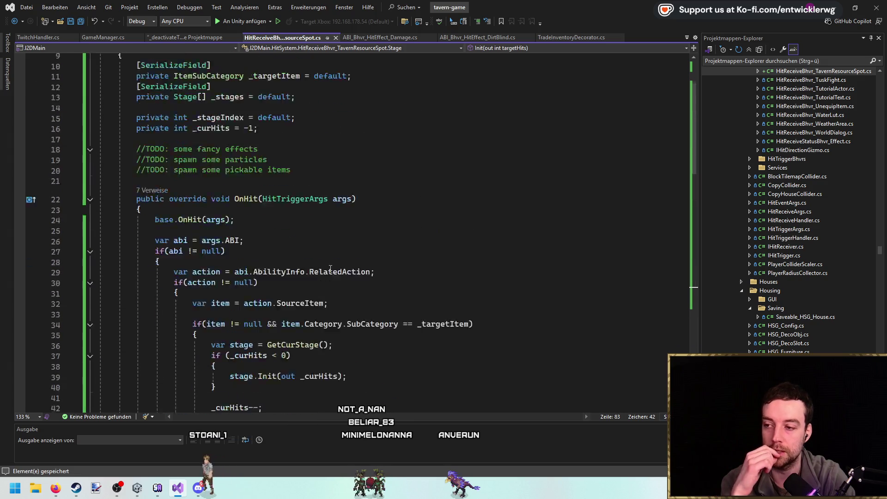
double_click(231, 144)
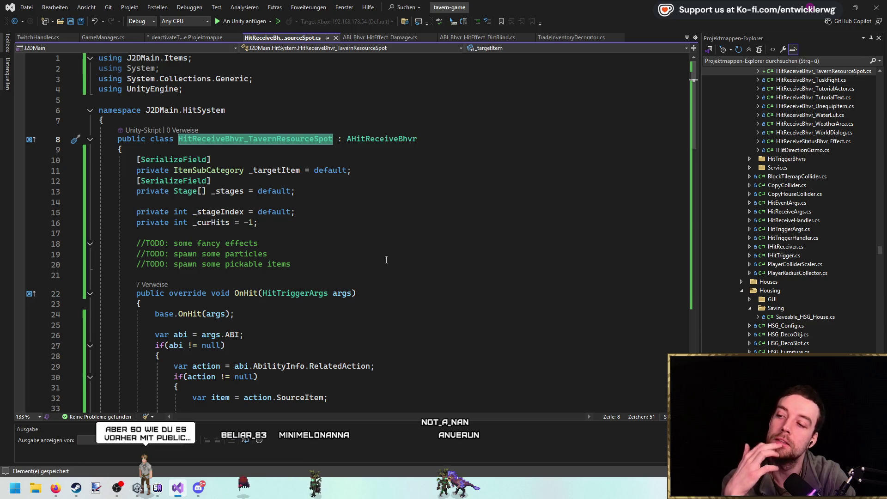
scroll(390, 254, "down", 7)
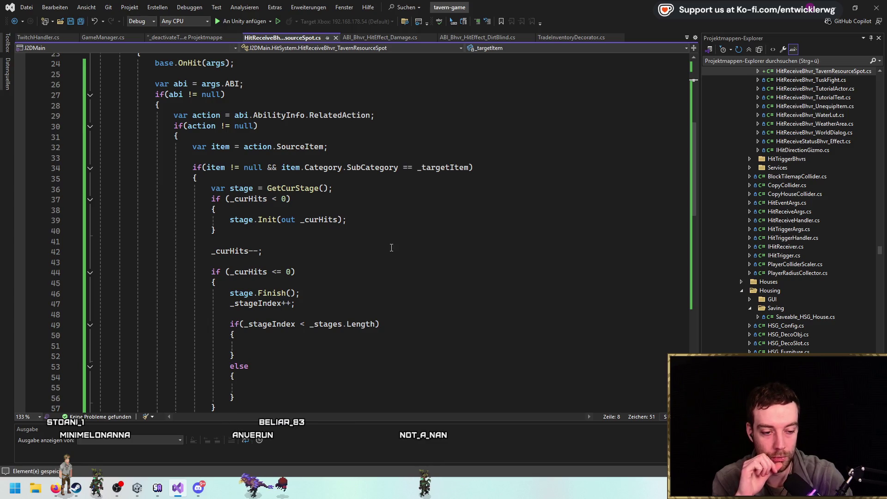
scroll(391, 248, "up", 7)
scroll(303, 189, "down", 17)
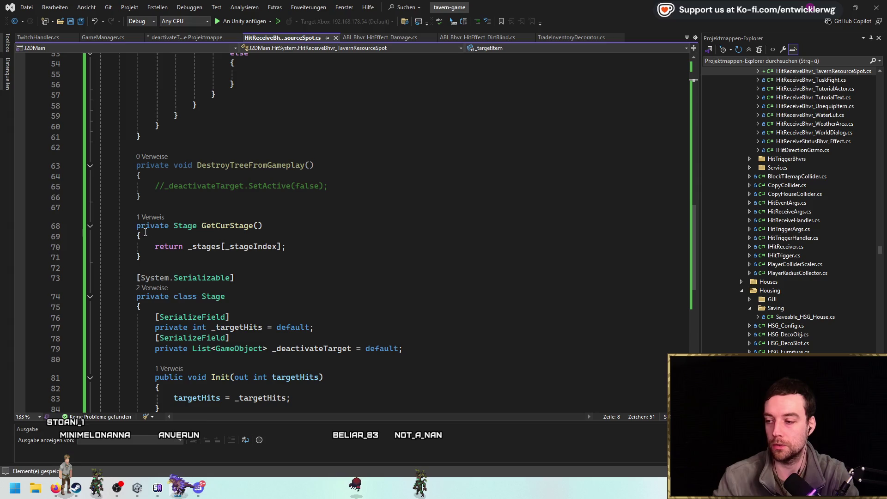
Change the Stage class modifier back to public and open Code Search.
double_click(159, 297)
type("public")
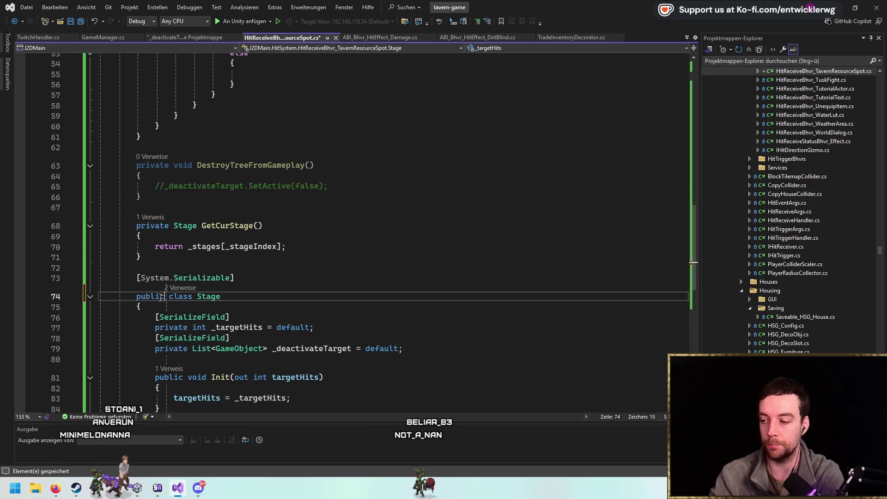
scroll(159, 298, "up", 18)
double_click(255, 139)
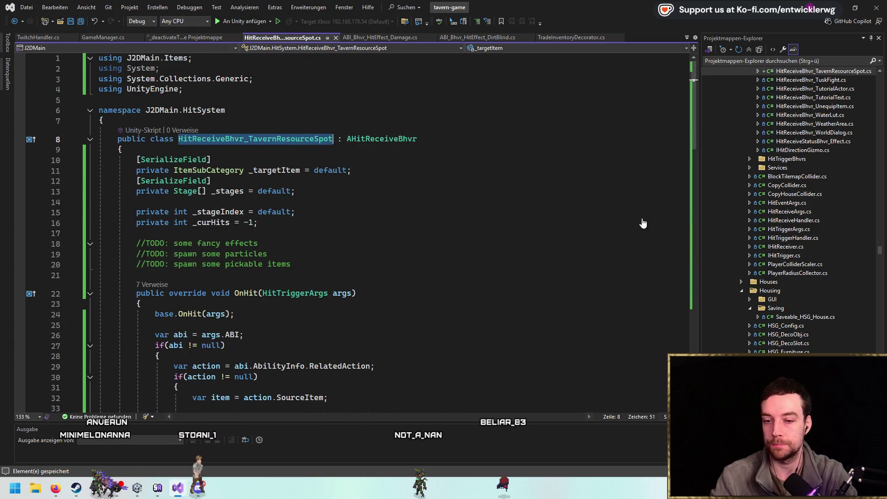
scroll(815, 303, "down", 5)
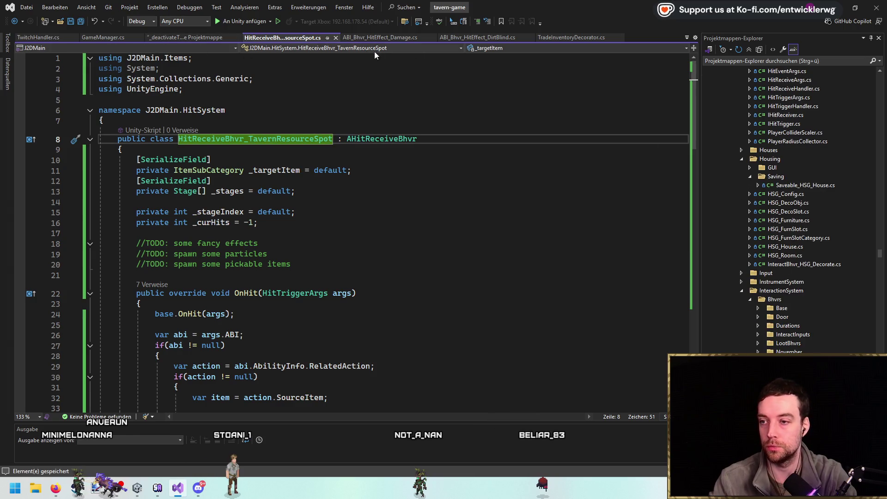
key("ctrl+t")
Open Kai_TestFoo.cs from a code search for 'kai'.
type("kai")
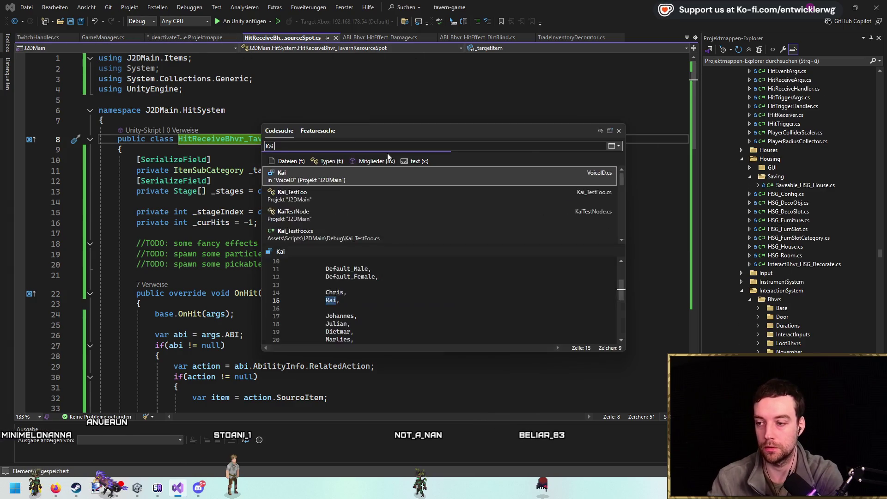
key("Return")
scroll(379, 181, "down", 12)
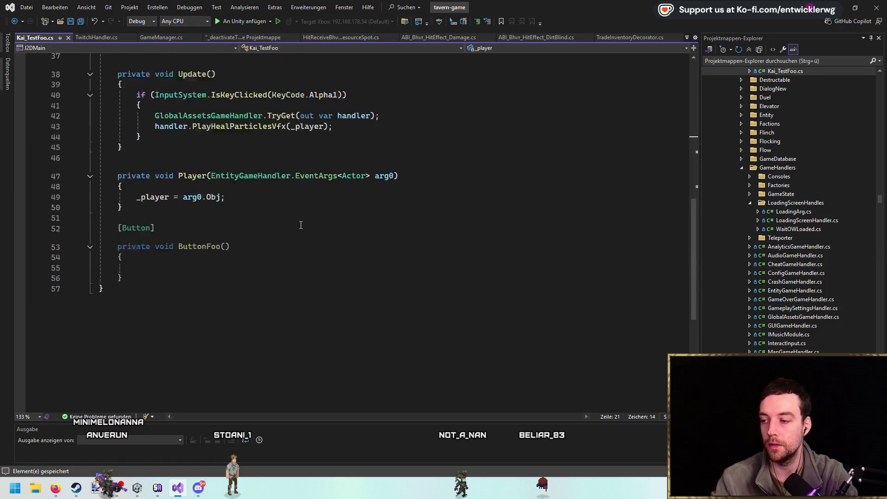
scroll(370, 204, "up", 4)
Add a test line HitReceiveBhvr_TavernResourceSpot.Stage at the start of Update().
left_click(365, 212)
key("Return")
key("Return")
key("Up")
type("S")
key("Escape")
type("tage")
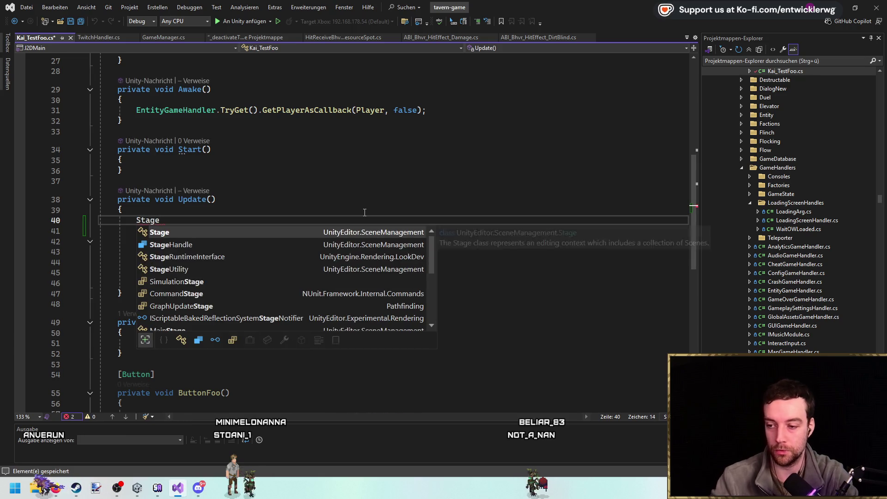
scroll(378, 234, "down", 3)
scroll(312, 245, "up", 3)
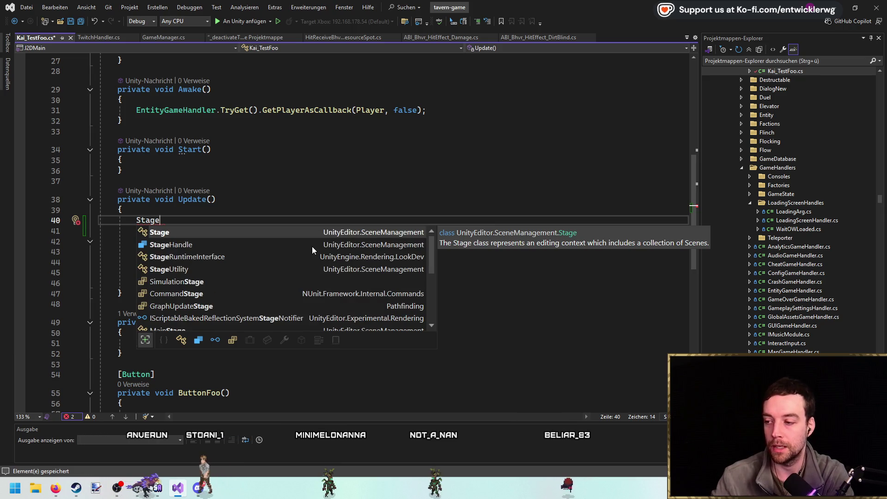
key("ctrl+BackSpace")
type("HitReceiveBhvr_TavernResourceSpot.")
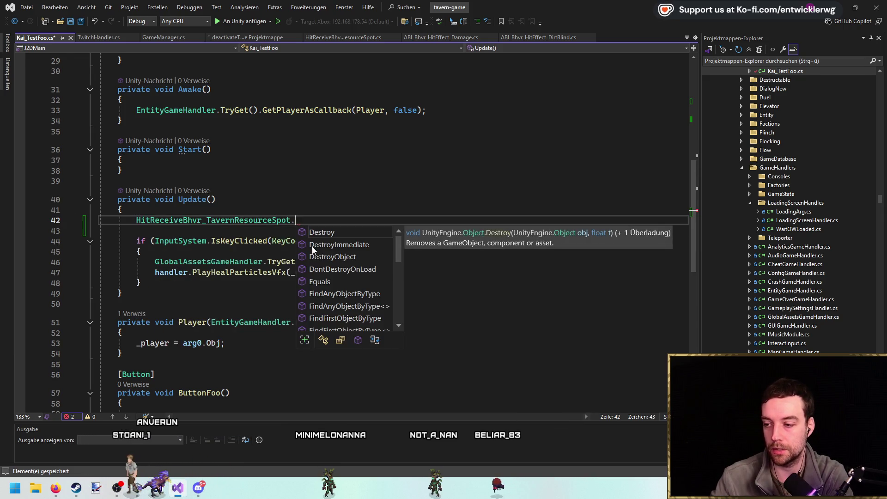
type("Stag")
key("Tab")
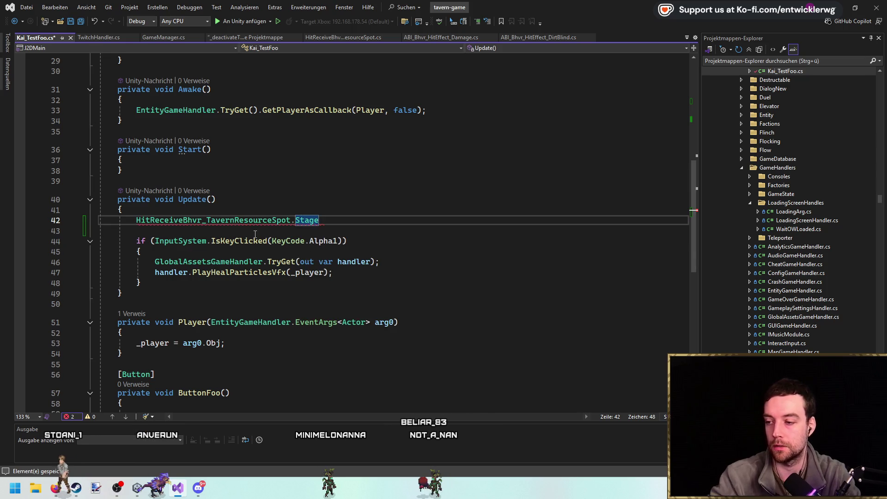
Inspect the CS0119 error on the HitReceiveBhvr_TavernResourceSpot.Stage reference on line 42.
double_click(265, 221)
left_click(339, 222)
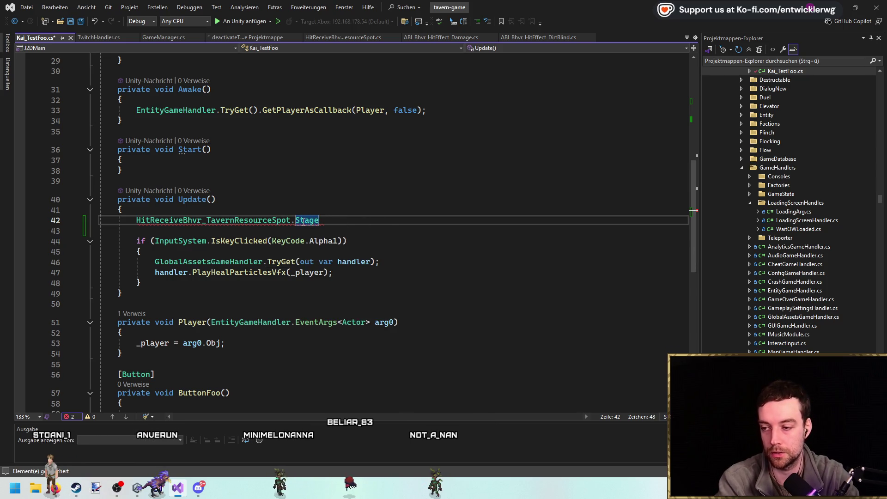
double_click(318, 220)
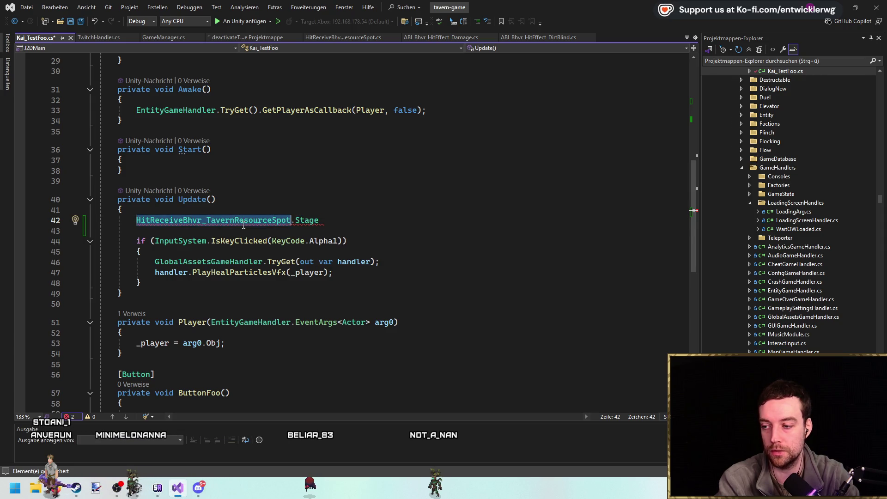
left_click(335, 223)
double_click(276, 221)
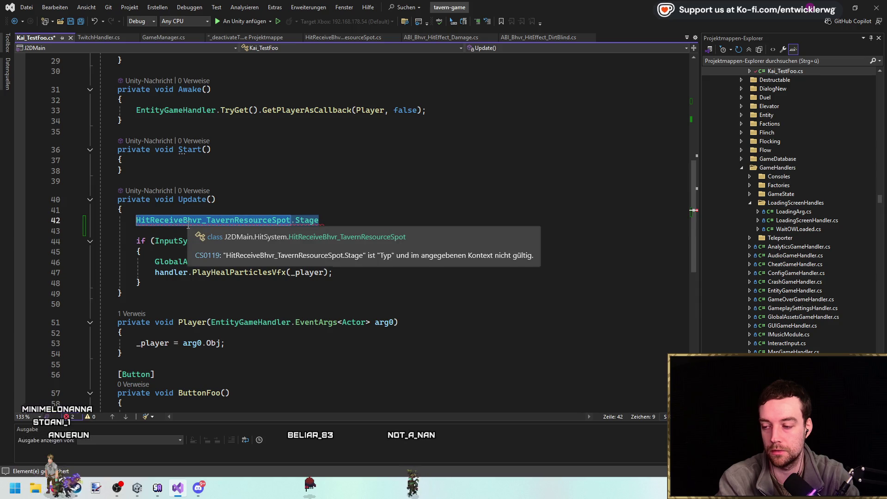
double_click(315, 222)
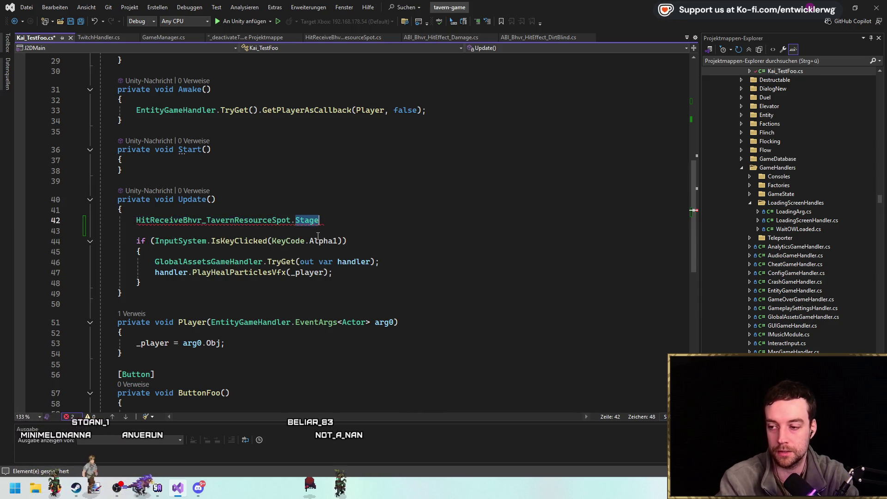
double_click(273, 223)
left_click(382, 234)
double_click(259, 220)
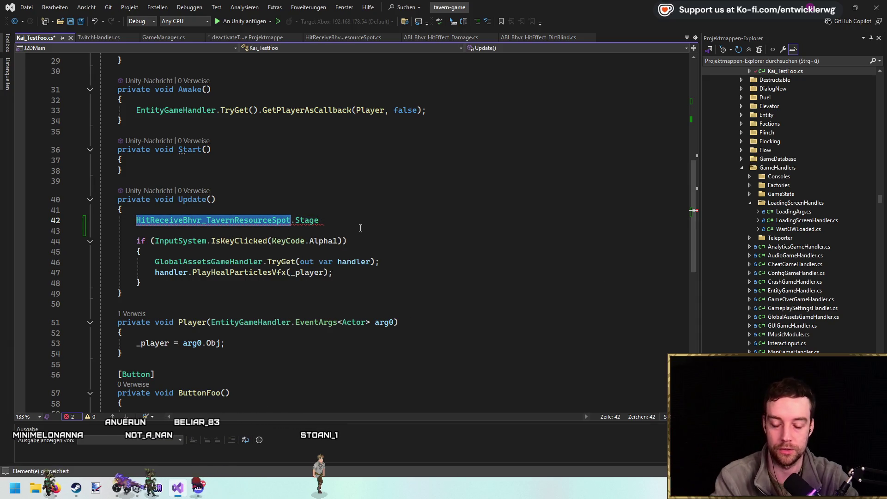
left_click(382, 222)
double_click(305, 221)
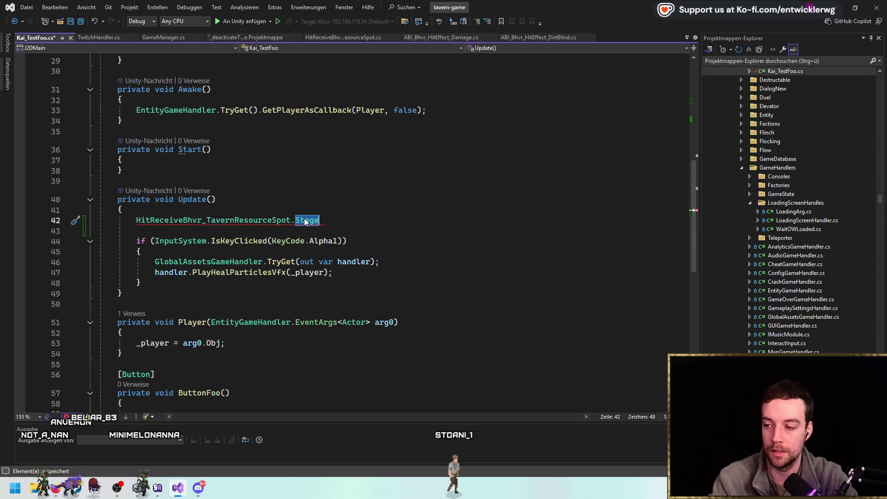
left_click(211, 221)
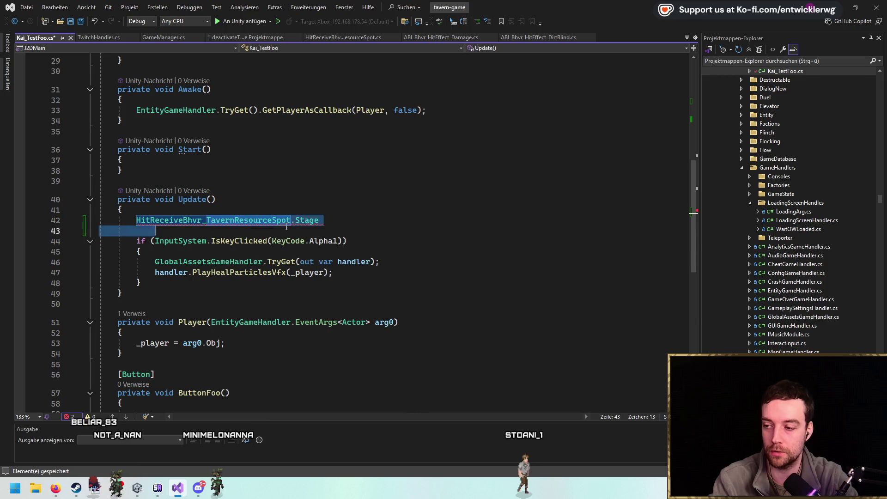
double_click(345, 223)
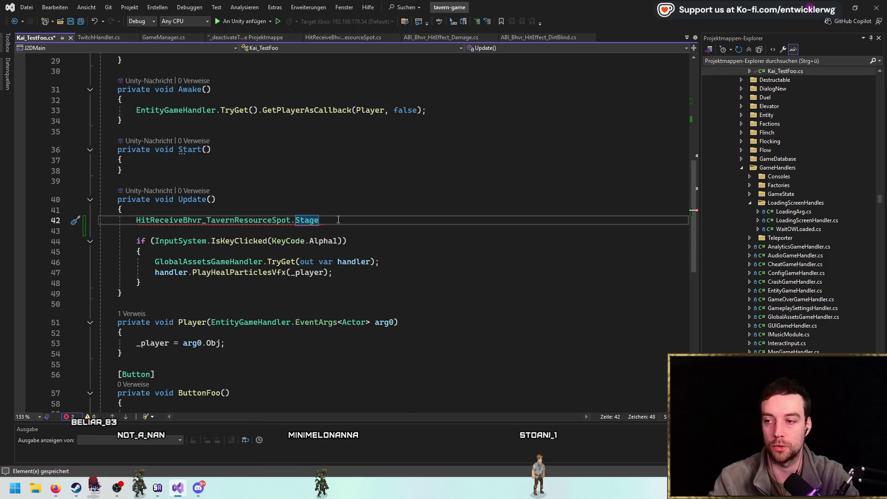
Delete line 42, save Kai_TestFoo.cs, and search the code for 'KaiTest'.
key("ctrl+l")
key("ctrl+s")
key("ctrl+t")
type("Kai")
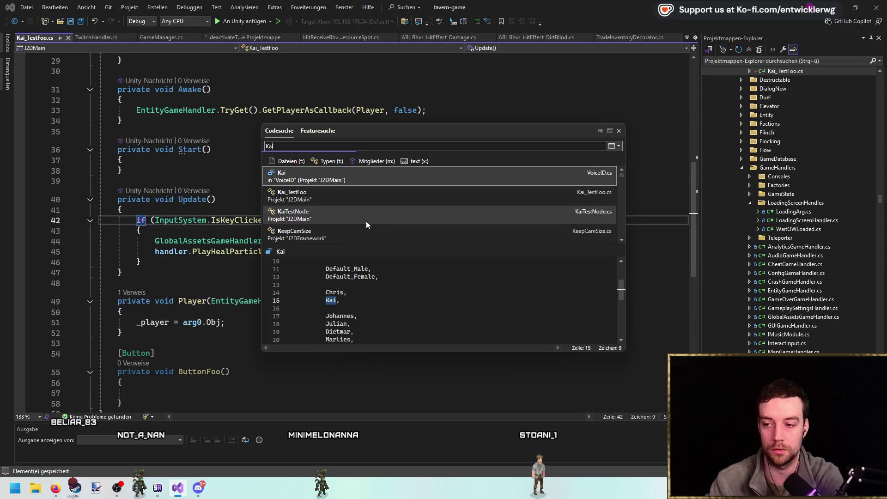
type("Test")
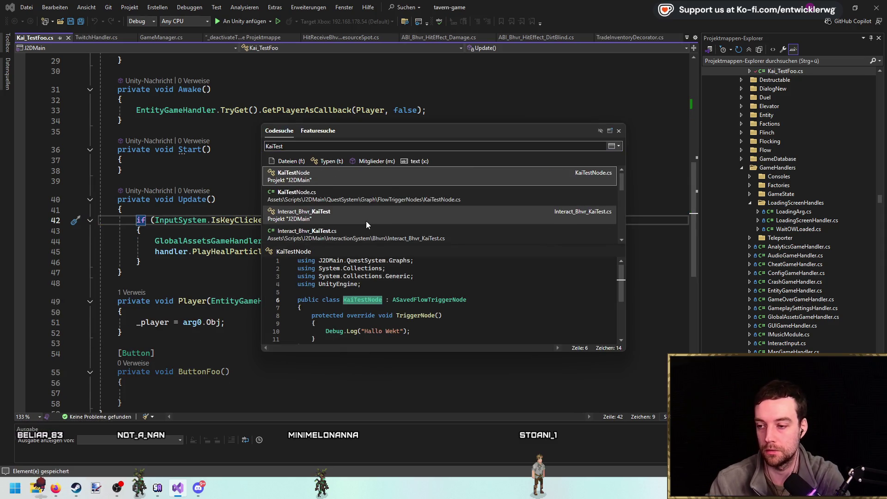
Open Interact_Bhvr_KaiTest.cs and look over where its Entry class is used.
left_click(371, 226)
scroll(207, 162, "down", 10)
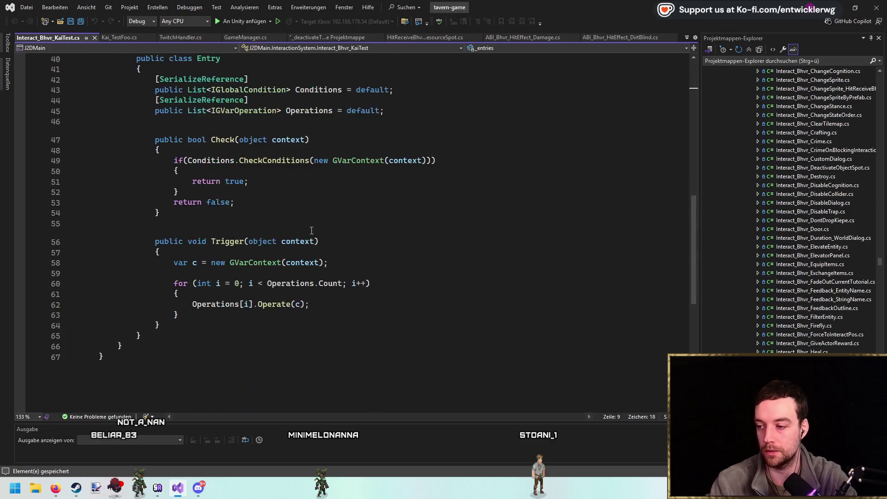
left_click(208, 152)
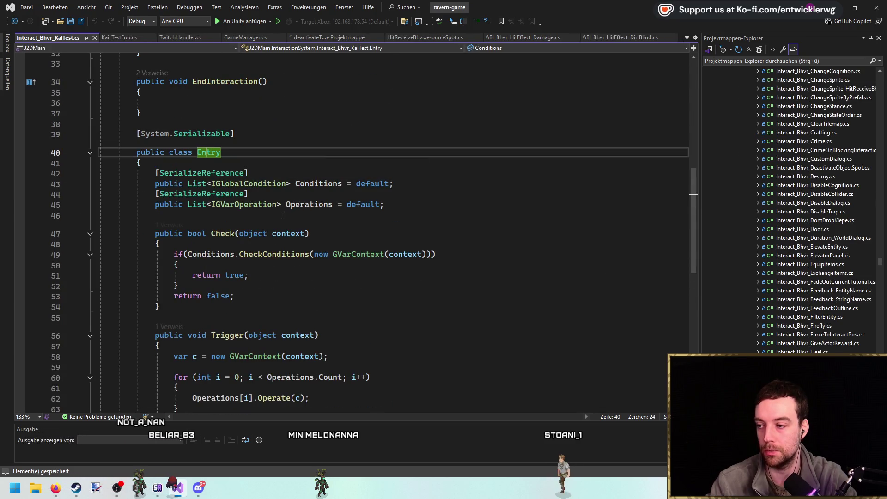
scroll(283, 215, "up", 9)
scroll(284, 215, "down", 7)
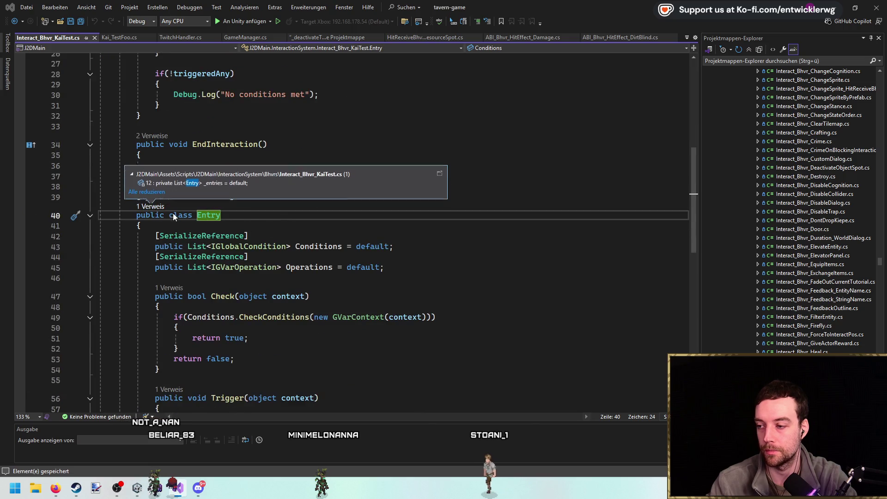
left_click(274, 215)
scroll(277, 217, "down", 6)
scroll(342, 229, "up", 12)
scroll(342, 227, "up", 2)
left_click(386, 222)
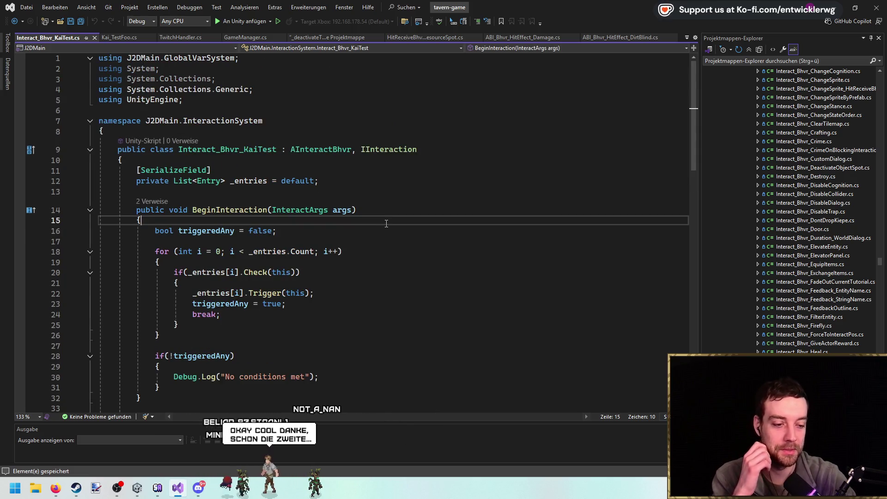
Close Interact_Bhvr_KaiTest.cs and another file, save Kai_TestFoo.cs, and switch to HitReceiveBhvr_TavernResourceSpot.cs.
middle_click(70, 38)
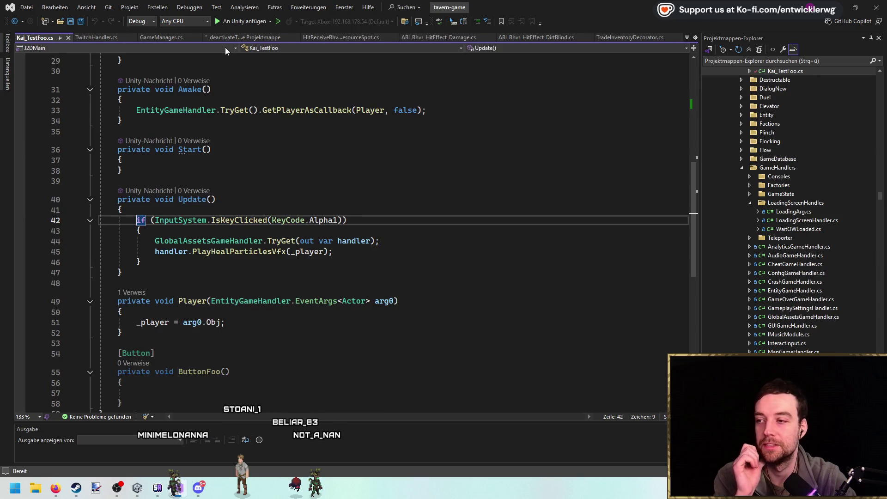
middle_click(232, 37)
scroll(429, 224, "down", 5)
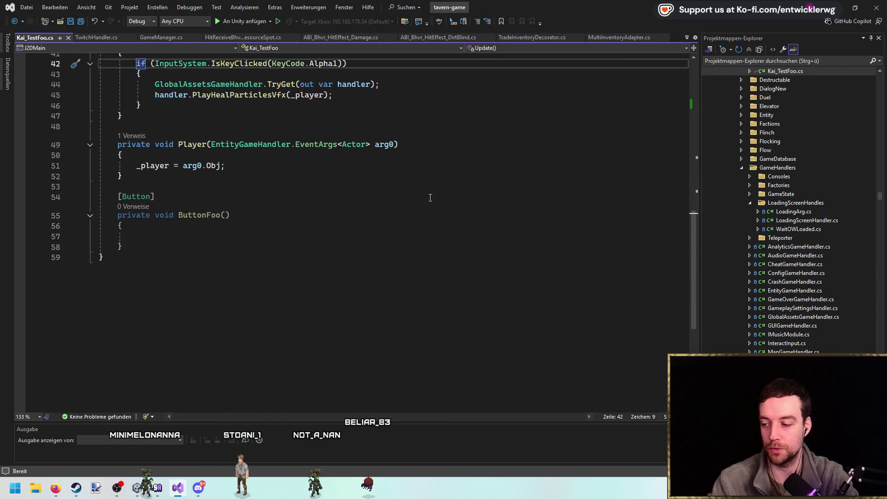
scroll(430, 204, "up", 7)
left_click(510, 193)
key("ctrl+s")
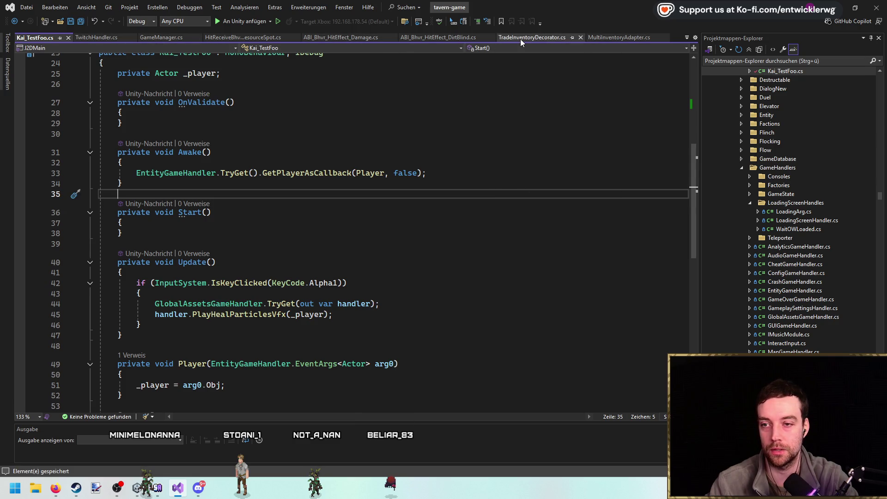
left_click(100, 37)
left_click(243, 38)
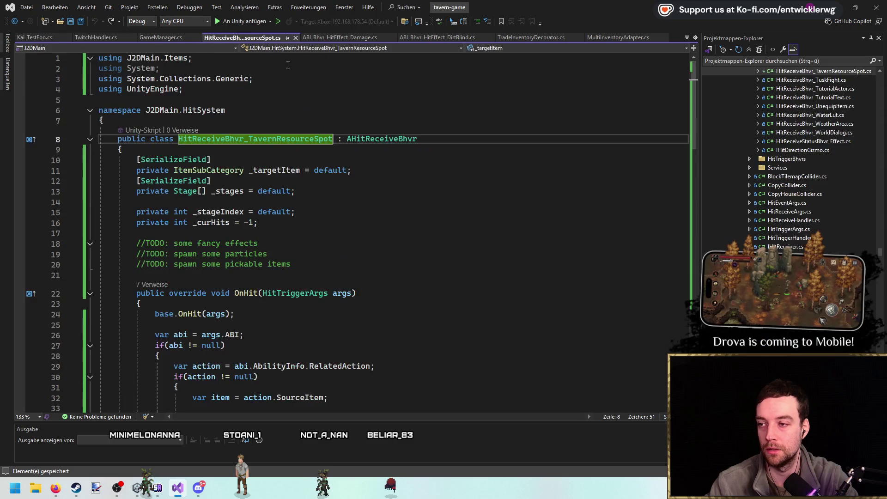
Delete the DestroyTreeFromGameplay method and its leftover blank lines.
left_click(379, 222)
scroll(402, 214, "down", 13)
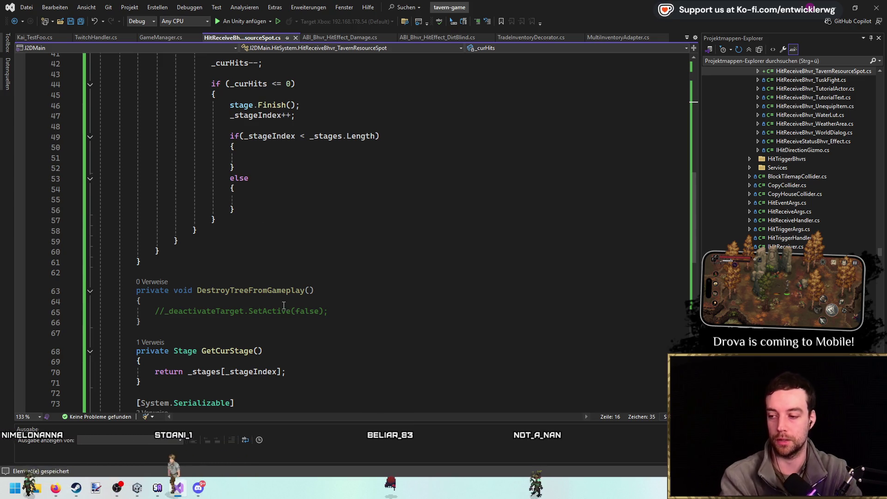
left_click_drag(189, 333, 71, 291)
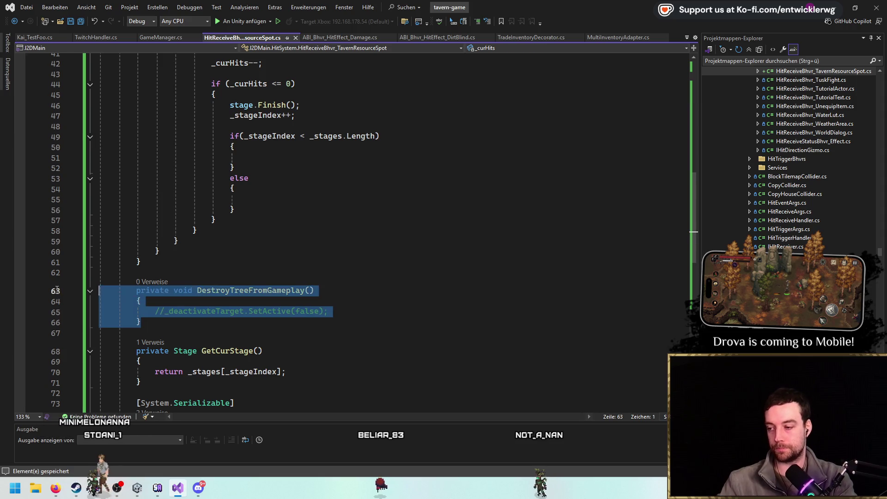
key("Delete")
key("BackSpace")
key("BackSpace")
scroll(70, 291, "down", 9)
scroll(362, 243, "up", 14)
scroll(286, 244, "down", 3)
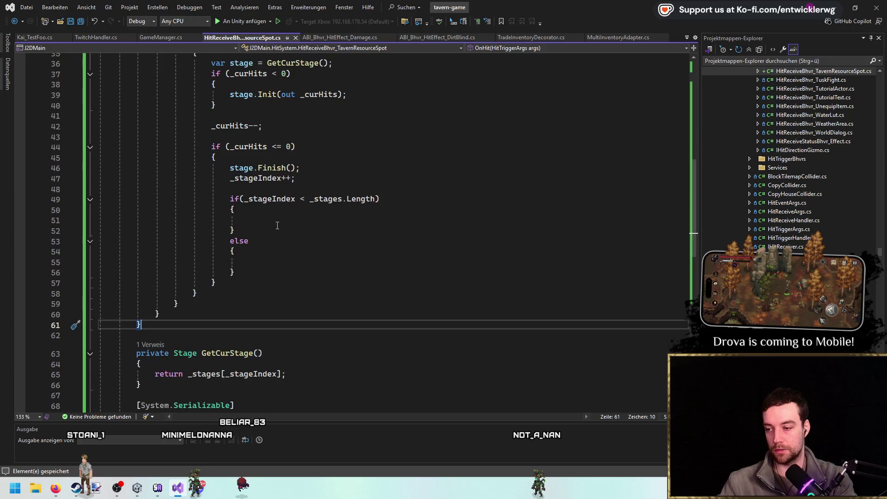
Add a Debug.LogError() call inside the empty else block.
left_click(284, 212)
key("Down")
scroll(327, 232, "up", 2)
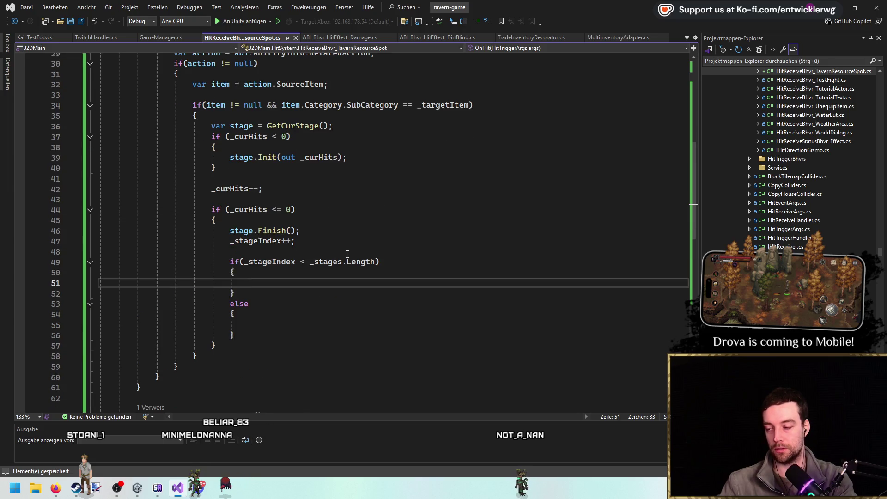
scroll(348, 257, "down", 1)
scroll(349, 258, "up", 1)
left_click(318, 324)
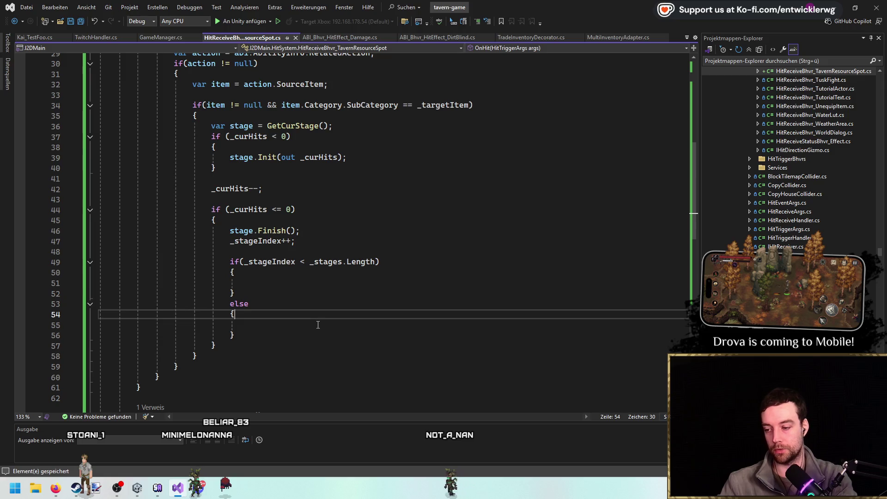
type("Debug.LogError();")
key("Left")
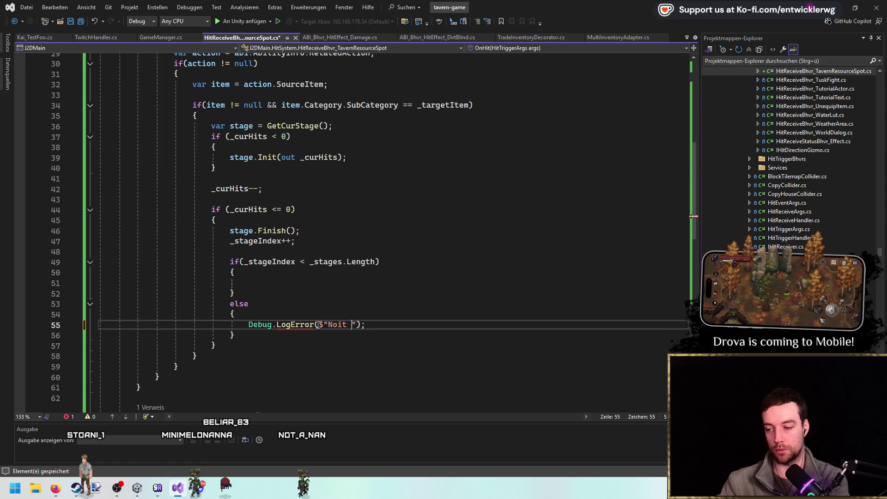
type("allowed!")
Change the stage-index comparison from < to >= _stages.Length.
left_click(464, 286)
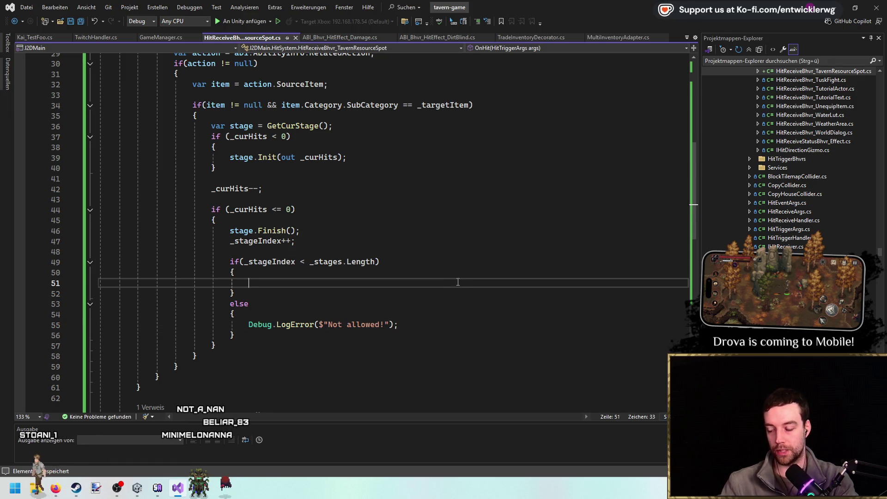
left_click(309, 262)
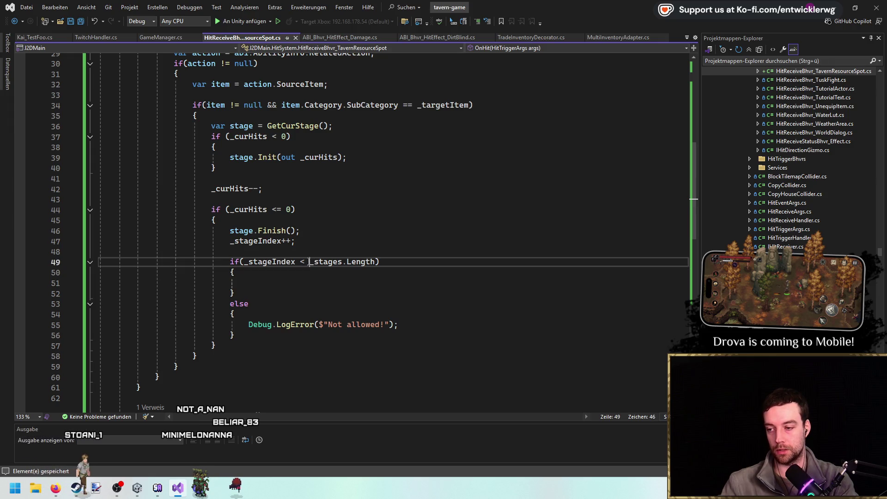
key("Left")
scroll(406, 277, "up", 2)
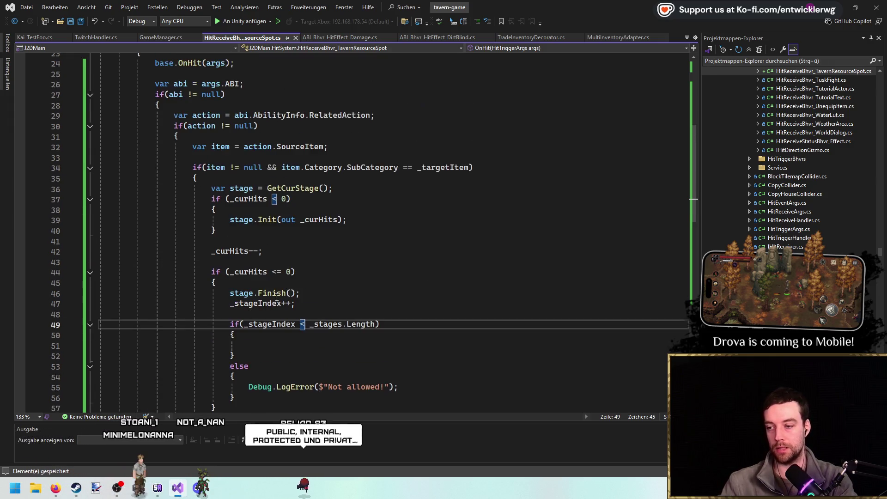
key("BackSpace")
type(">=")
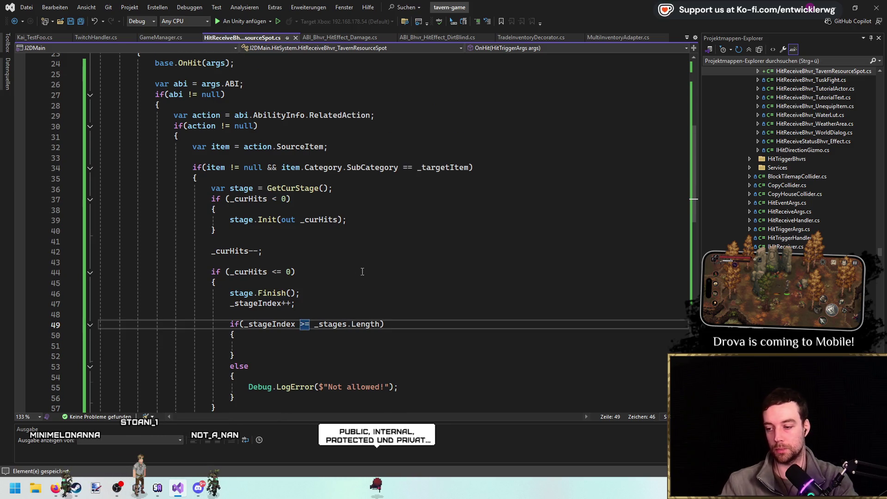
scroll(400, 296, "down", 3)
Move the error log line into the if block and delete the empty else block.
left_click(401, 296)
key("ctrl+x")
left_click(245, 251)
key("ctrl+v")
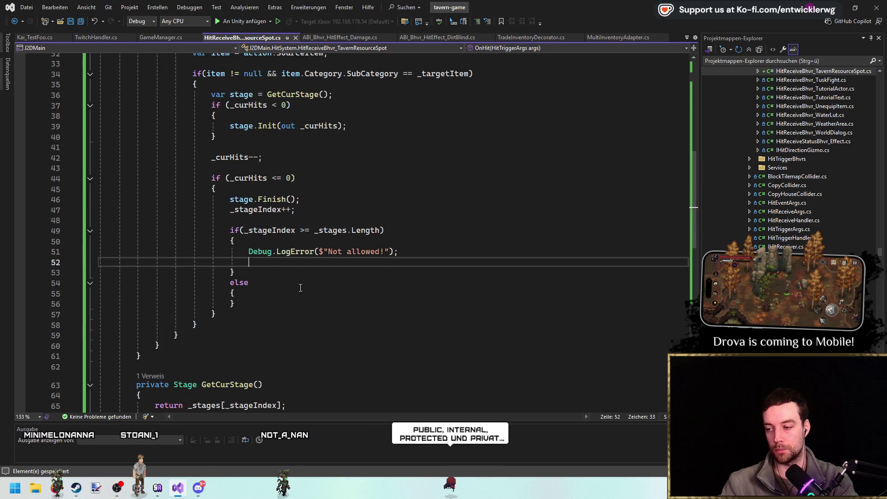
left_click_drag(271, 294, 99, 272)
key("Delete")
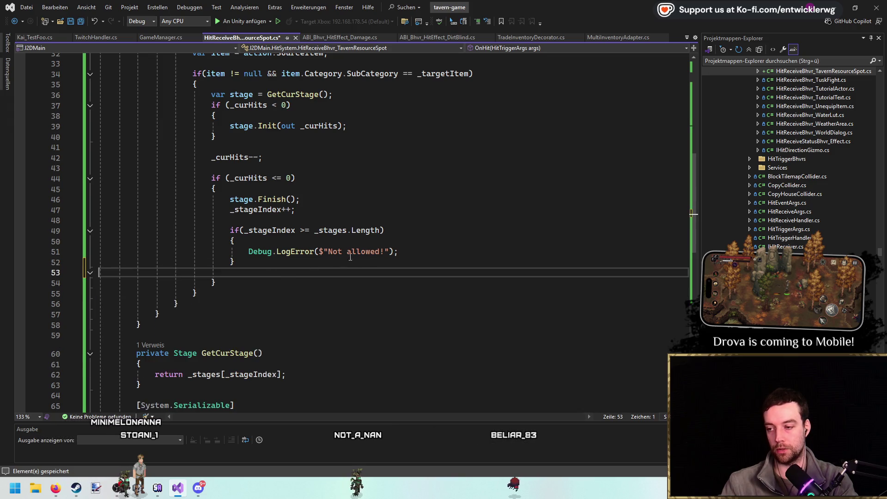
key("Delete")
Review the _stageIndex increment and the GetCurStage method.
left_click(436, 249)
scroll(430, 283, "up", 2)
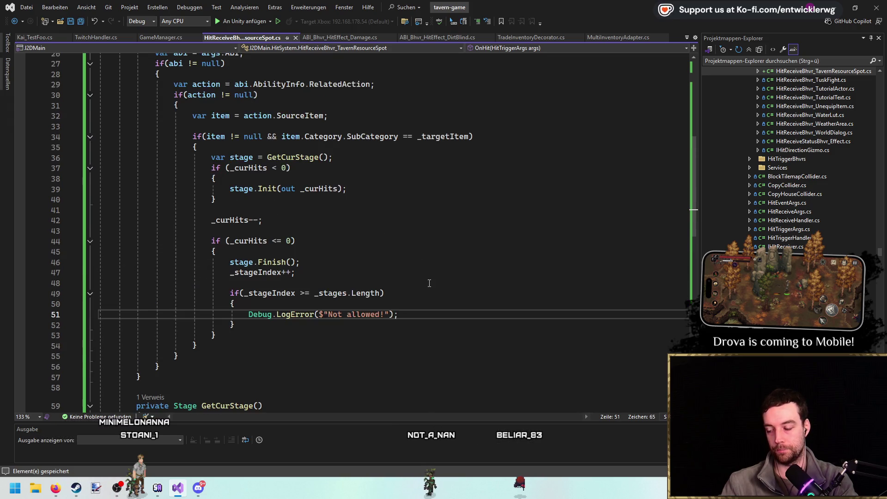
left_click(268, 272)
scroll(317, 117, "up", 2)
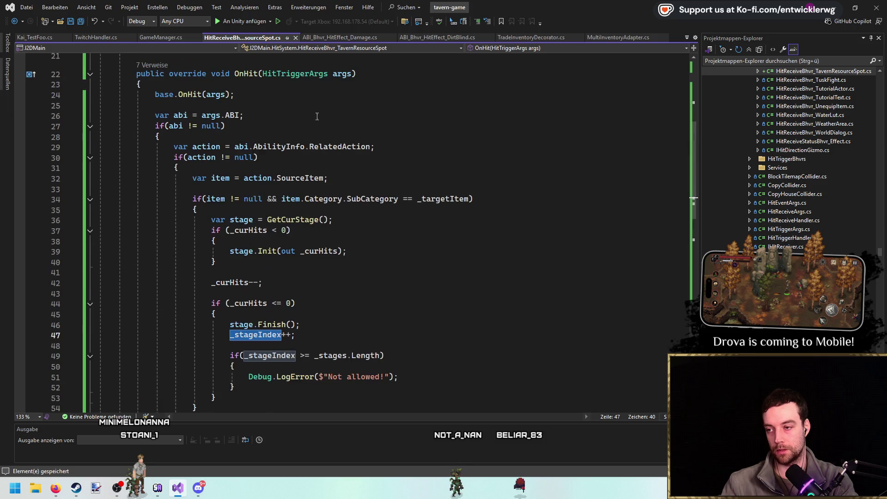
double_click(296, 219)
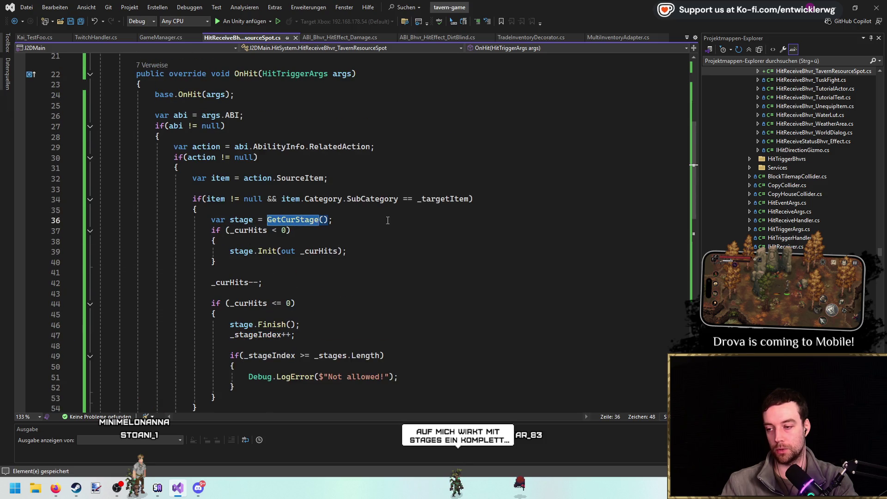
Add a for loop over _deactivateTarget.Count inside Stage.Finish().
left_click(348, 251)
scroll(284, 256, "down", 13)
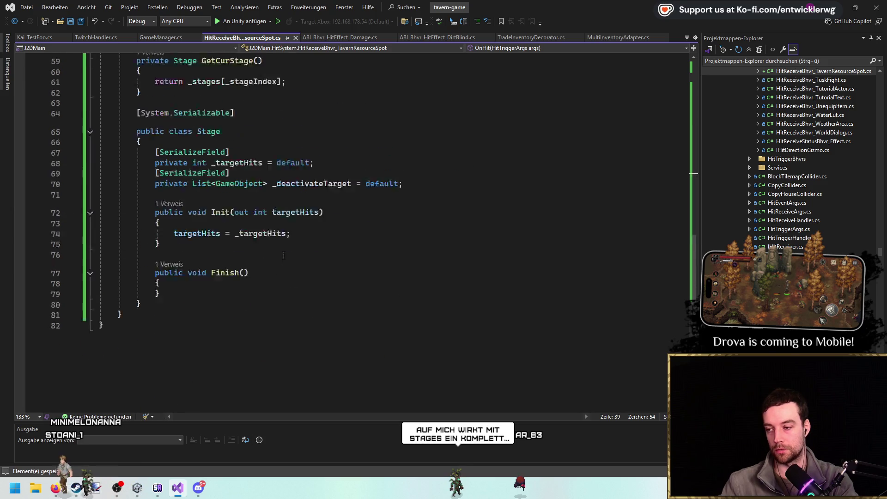
scroll(284, 255, "up", 1)
left_click(315, 217)
scroll(315, 217, "down", 3)
left_click(251, 227)
key("Return")
type("for")
key("Tab")
key("Tab")
type("_deactivateTarget.cou")
key("Tab")
Fill the loop body with _deactivateTarget[i].SetActive(false).
key("Return")
type("_deactivateTarget")
key("Return")
key("BackSpace")
type("[i].")
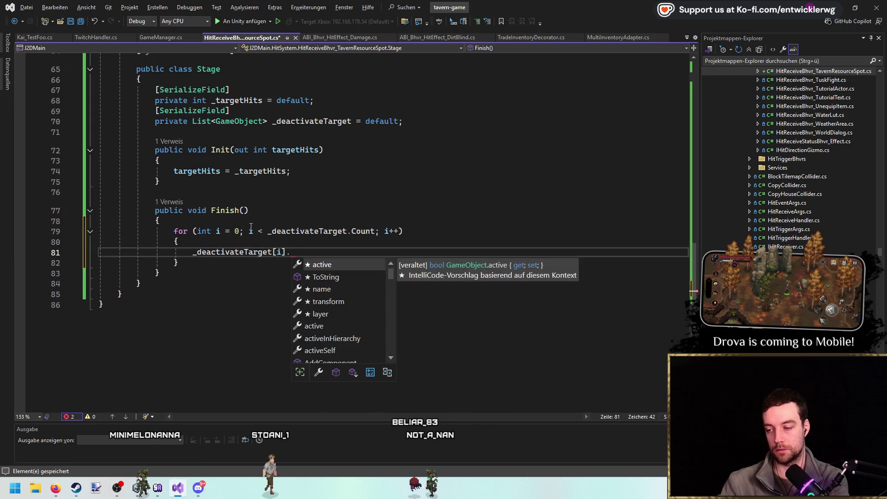
type("set")
key("Tab")
type("(fa")
key("Tab")
type(")")
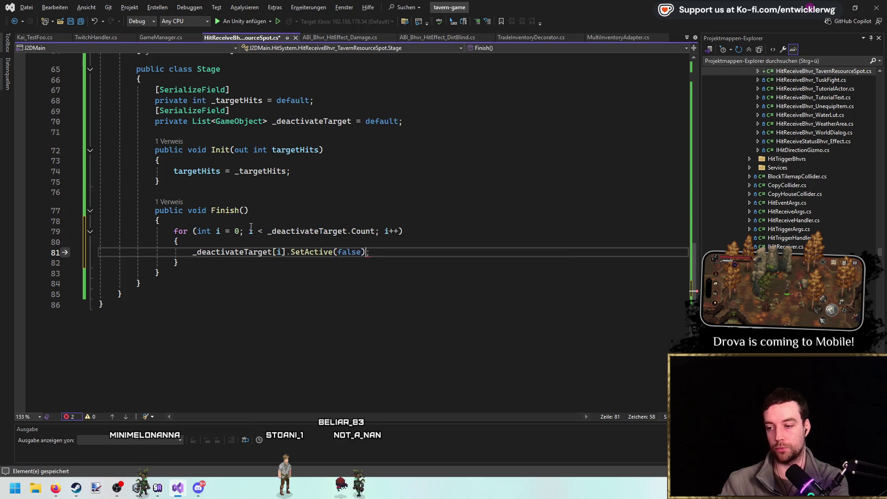
Start a new line after stage.Finish() in OnHit for the _curHits reset.
left_click(355, 173)
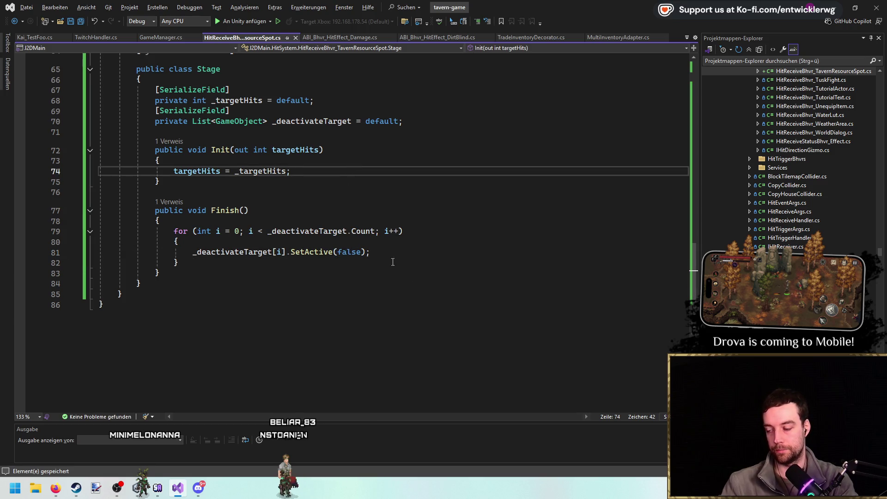
scroll(437, 287, "up", 18)
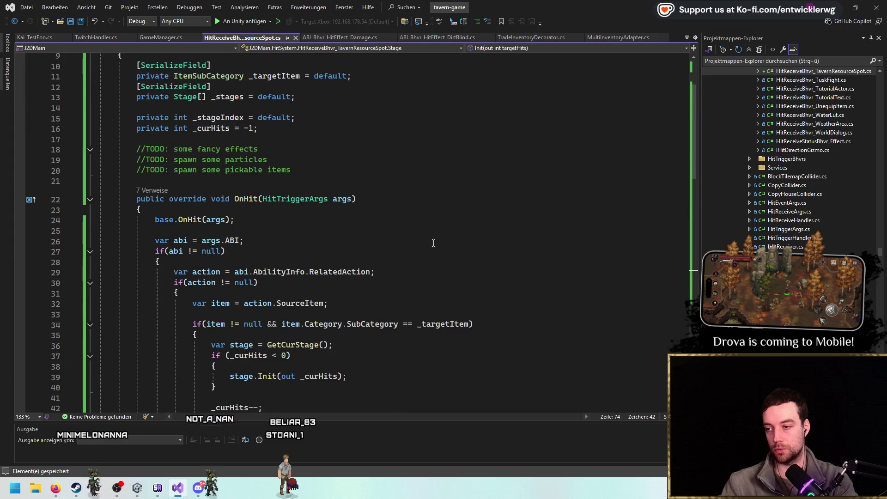
scroll(433, 243, "down", 6)
left_click(249, 168)
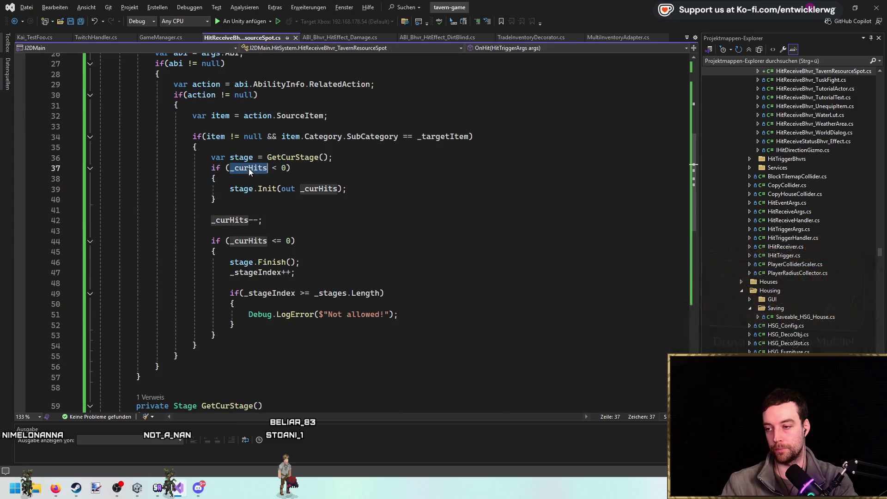
scroll(319, 198, "down", 1)
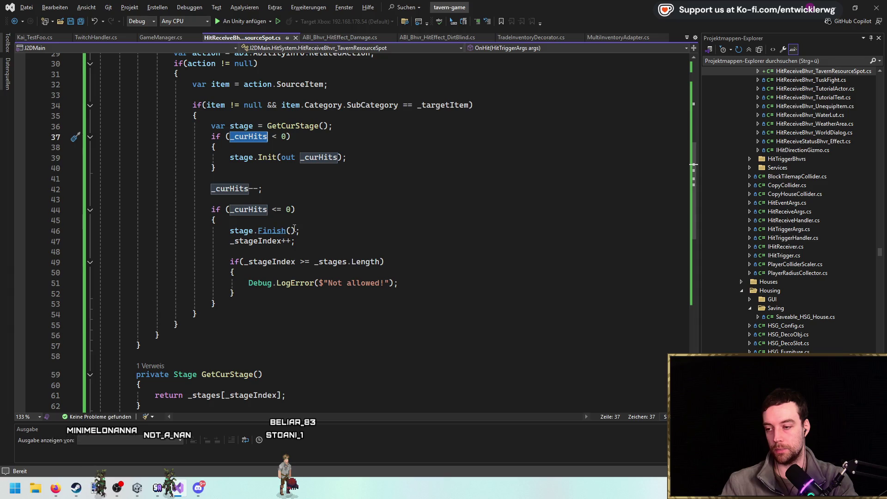
scroll(300, 236, "up", 1)
left_click(391, 264)
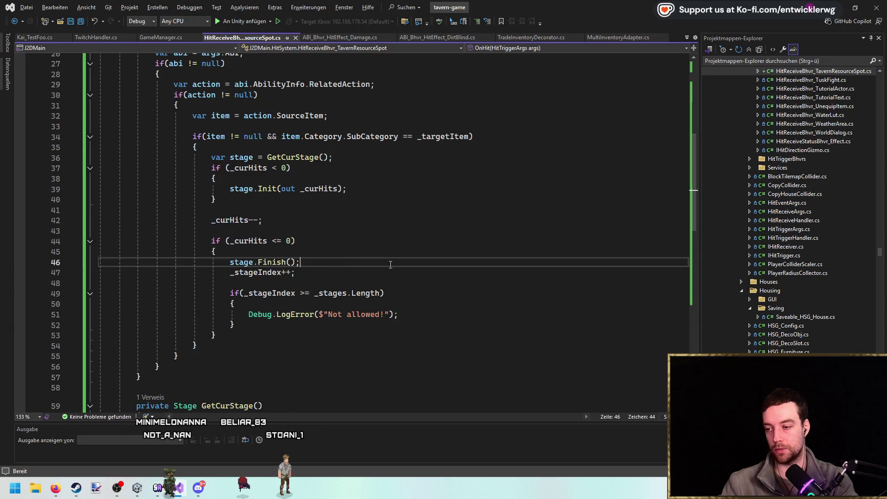
key("Return")
Finish the _curHits reset line after stage.Finish() and save the script.
type("_curHits = -1")
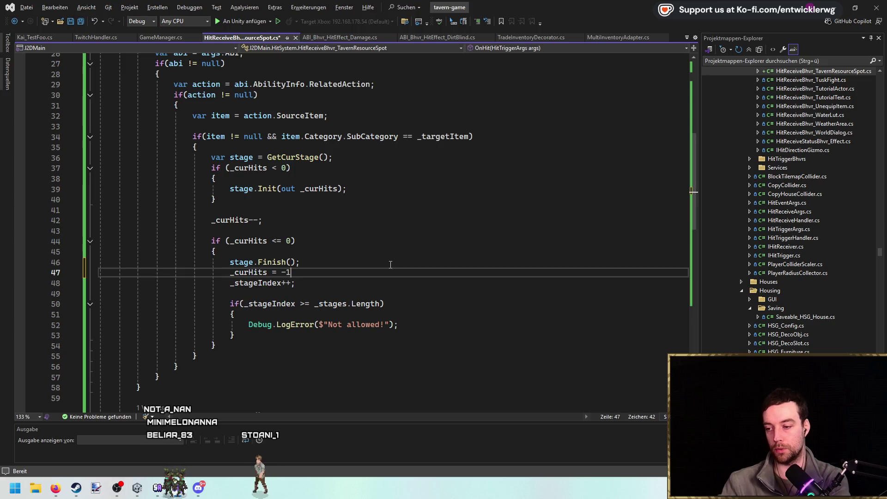
key("ctrl+s")
left_click_drag(211, 210, 95, 172)
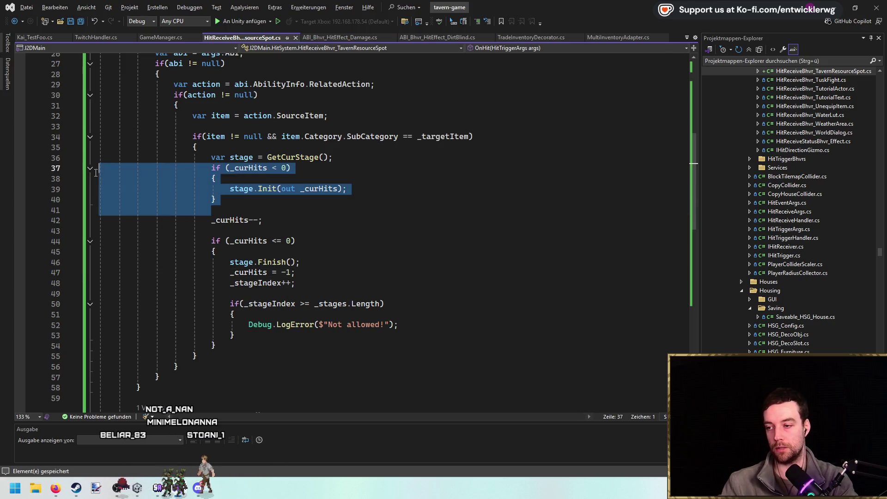
left_click(276, 199)
left_click(379, 190)
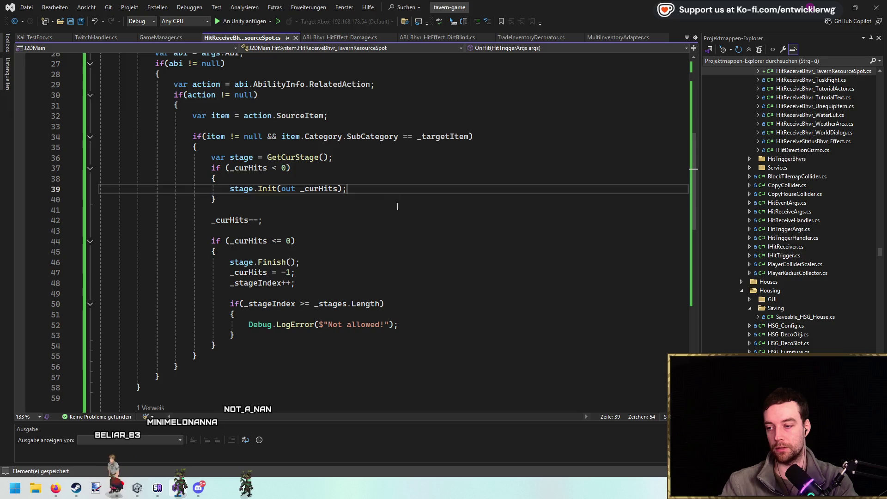
scroll(398, 206, "down", 1)
scroll(399, 204, "up", 5)
Remove the _curHits = -1 line from OnHit.
left_click(428, 207)
scroll(426, 208, "down", 4)
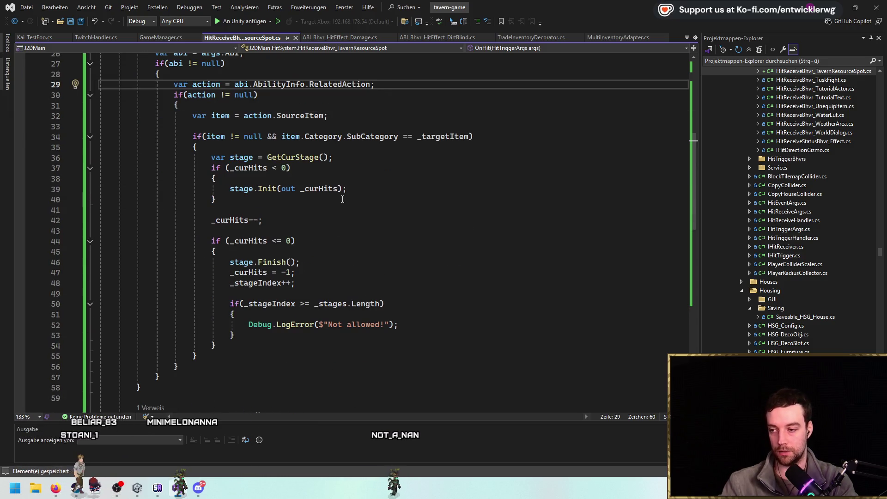
left_click(343, 273)
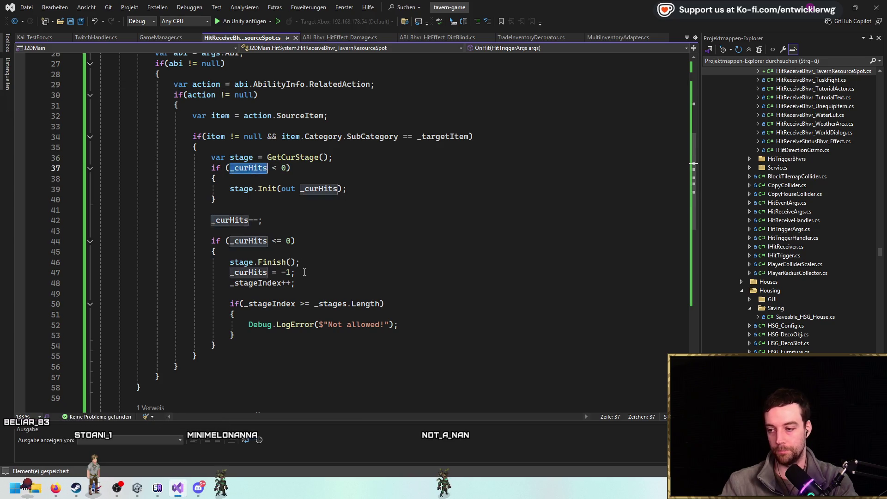
key("ctrl+x")
double_click(250, 167)
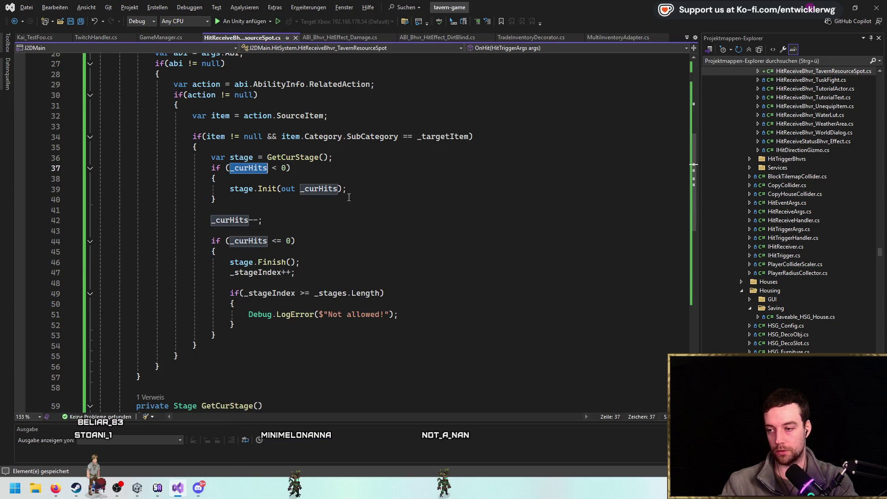
scroll(335, 241, "down", 1)
Add an else branch after the if block containing the GetCurStage line.
left_click(304, 291)
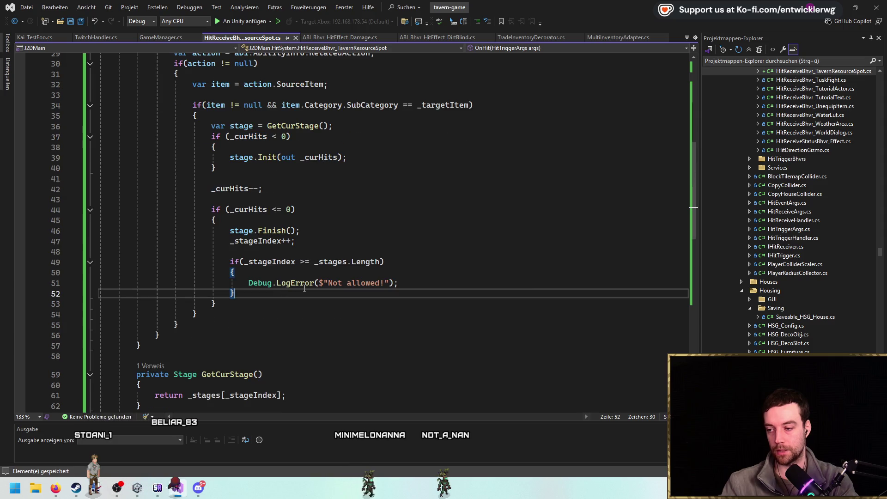
key("Return")
type("else")
key("Return")
type("{")
key("Return")
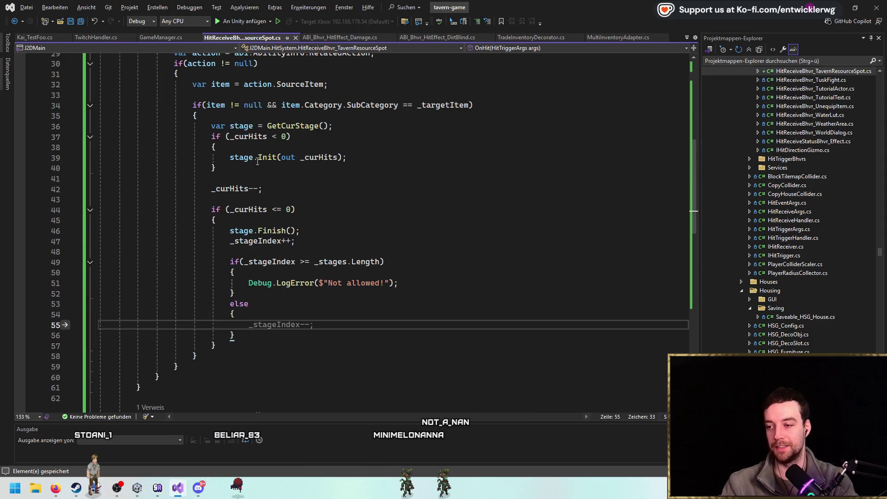
scroll(345, 225, "down", 1)
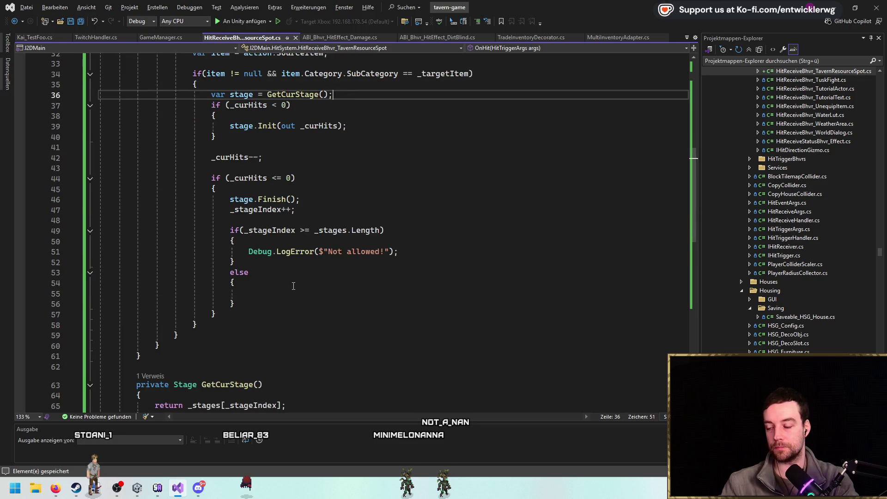
key("Tab")
key("Return")
Call stage.Init(out _curHits) in the else branch.
type("stage.")
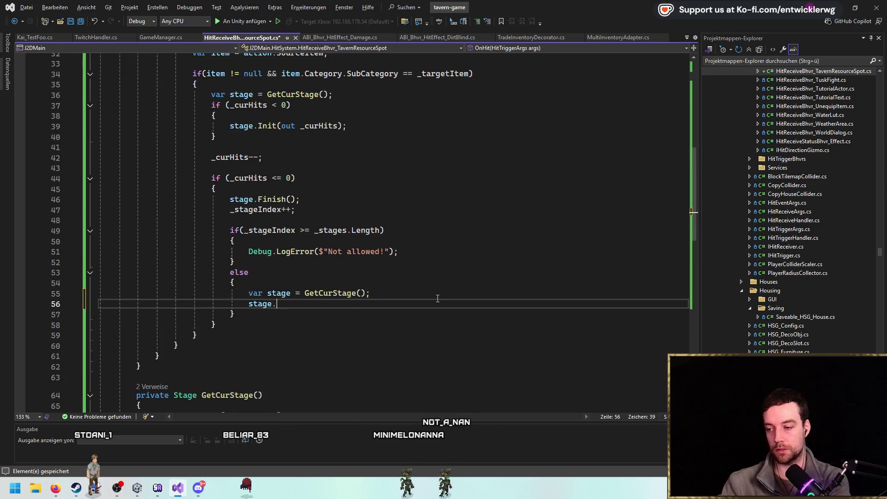
type("In(out")
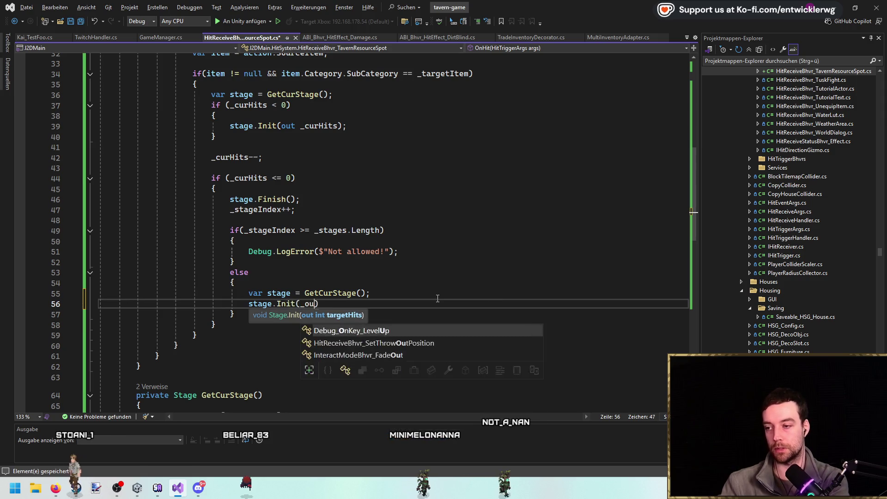
key("ctrl+z")
type("out _ta")
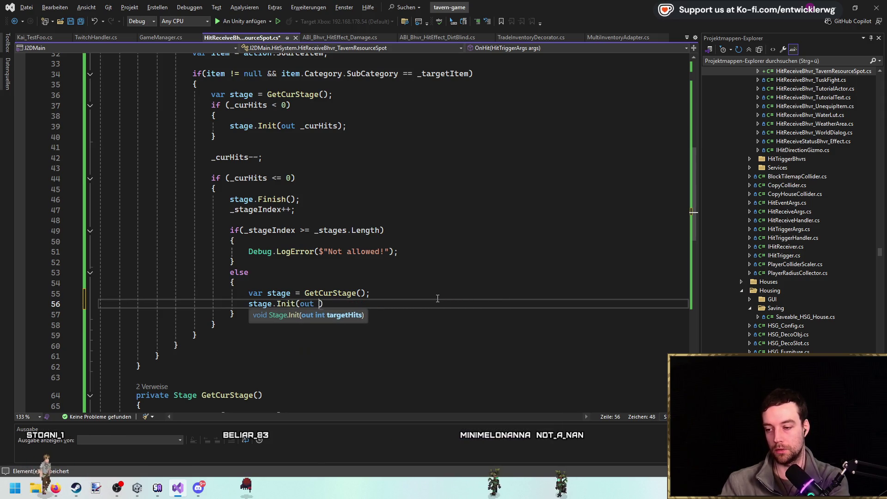
key("Tab")
key("ctrl+BackSpace")
type("_cur")
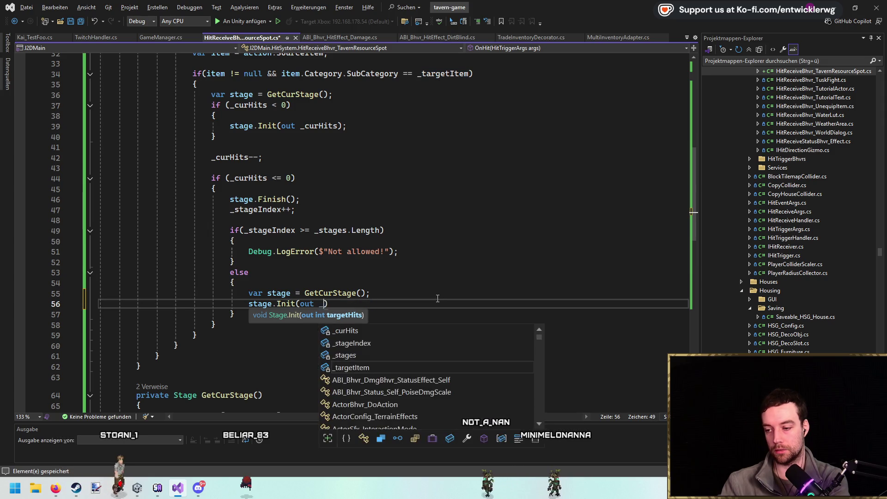
key("ctrl+BackSpace")
type("_cur")
key("Tab")
type(");")
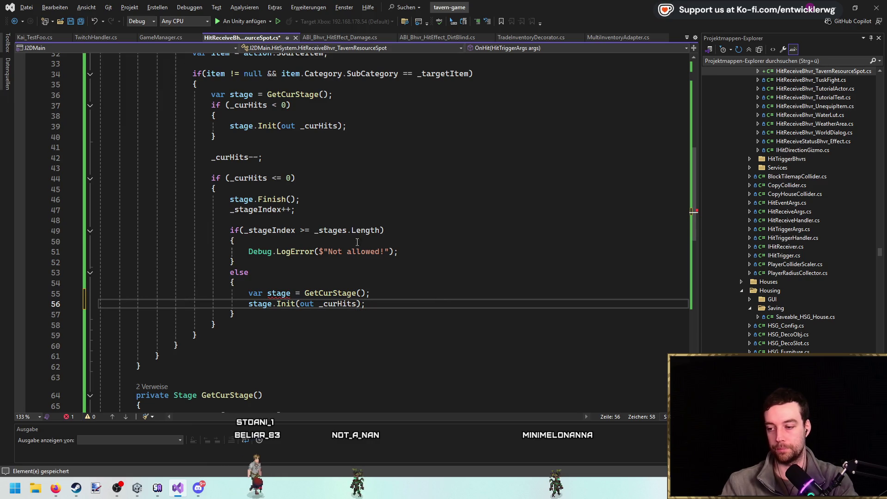
Drop var so the else branch reassigns stage = GetCurStage(), then save.
left_click(412, 292)
double_click(255, 293)
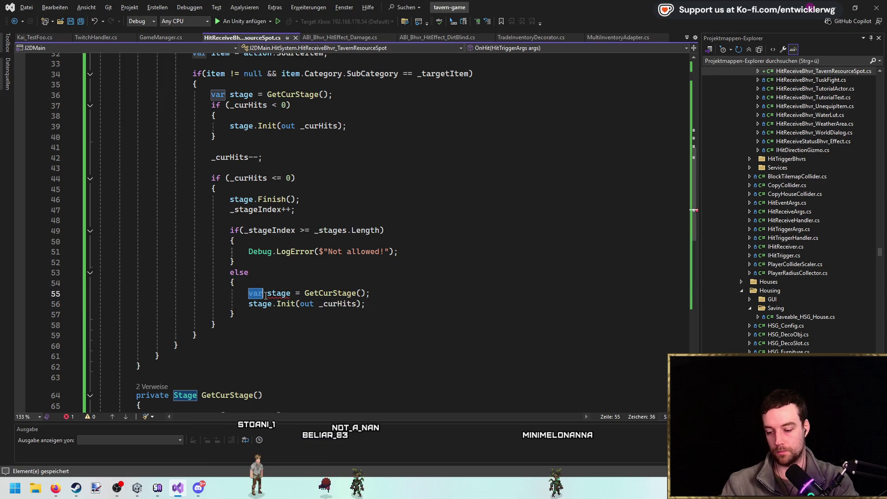
key("BackSpace")
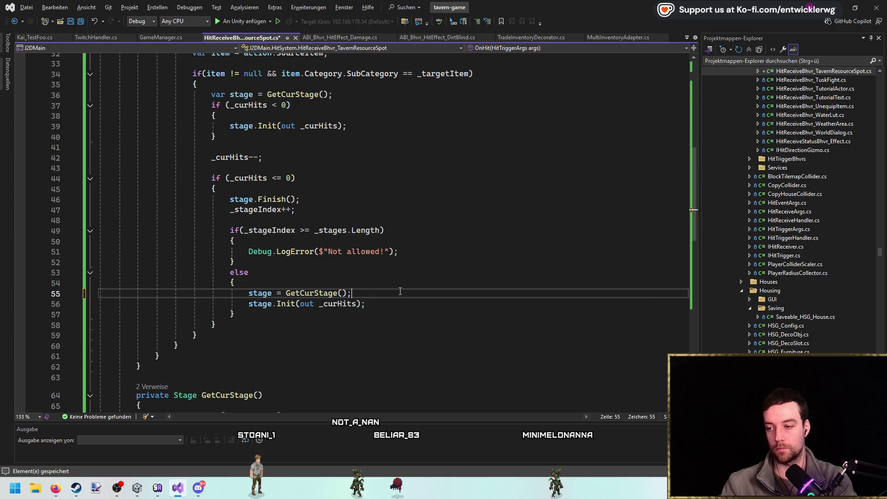
key("ctrl+s")
scroll(400, 291, "up", 10)
left_click(501, 167)
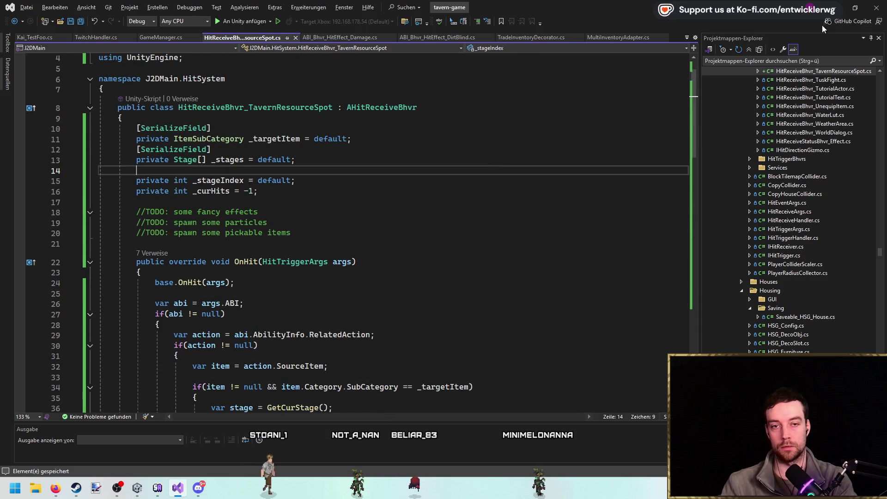
Switch from Visual Studio to the Unity editor showing the forest scene.
key("alt+Tab")
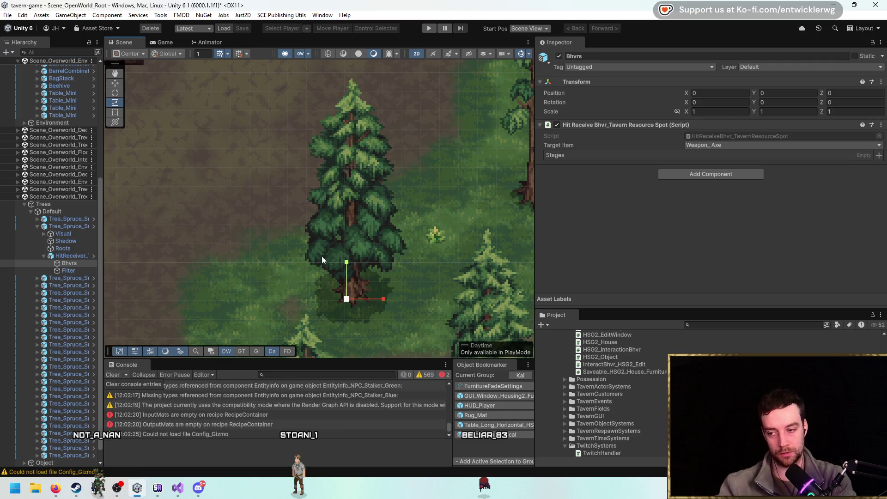
Open Tree_Spruce_Small_00 in Prefab Mode and select HitReceiver_TavernTree > Bhvrs.
mouse_move(297, 227)
left_mouse_down()
mouse_move(318, 212)
mouse_move(332, 216)
left_mouse_up()
left_click(74, 227)
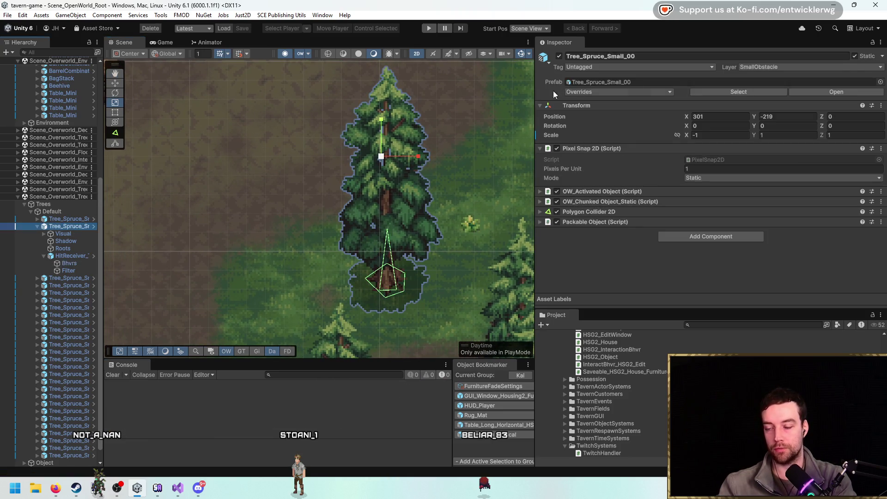
left_click(837, 92)
left_click(69, 110)
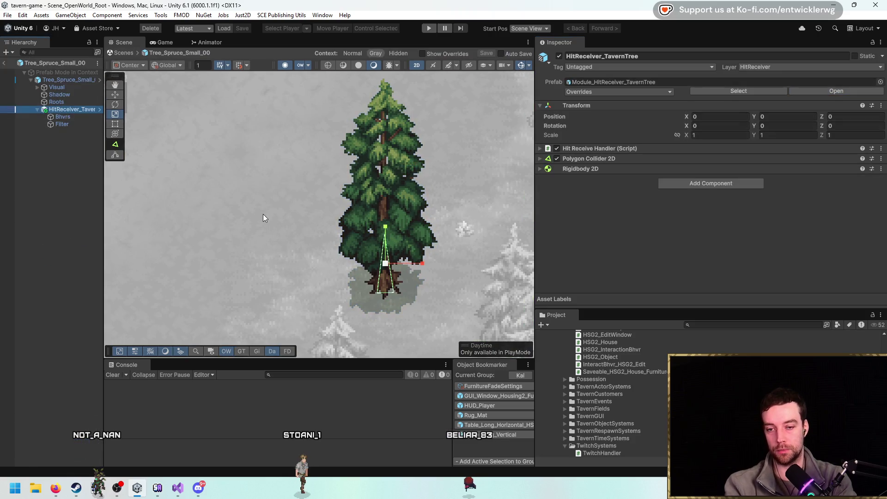
left_click(63, 116)
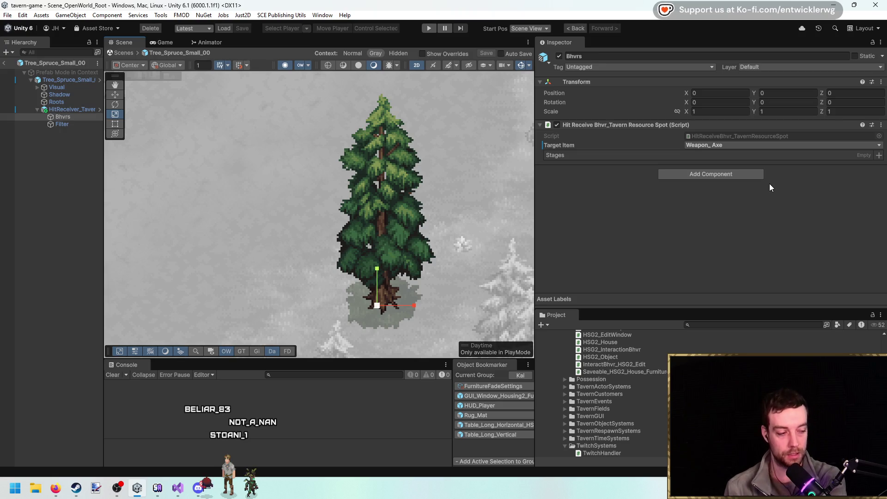
Search the assets for 'animator energy' and open Animator_EnergyProjectile in the Animator.
left_click(743, 324)
type("an")
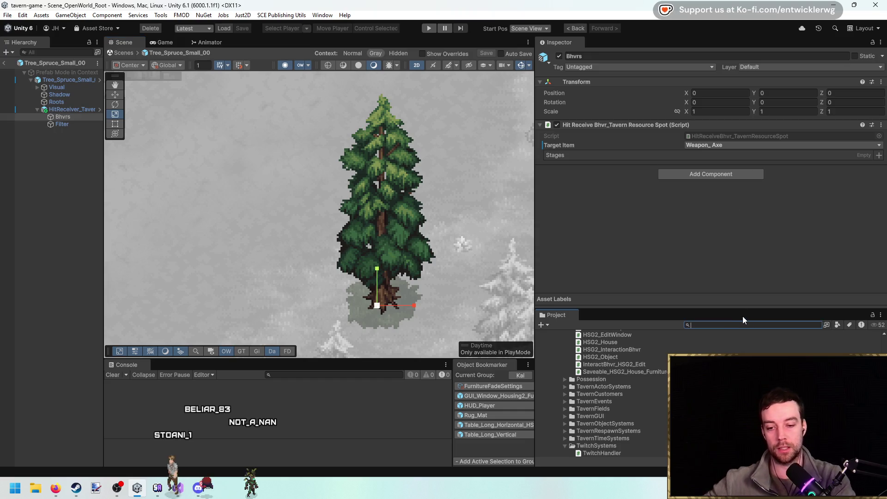
type("imator pr")
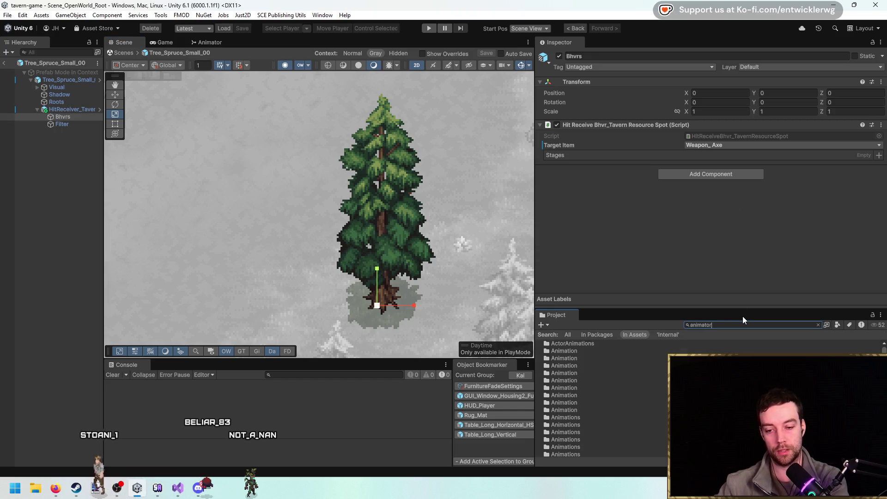
key("BackSpace")
key("BackSpace")
type("ener")
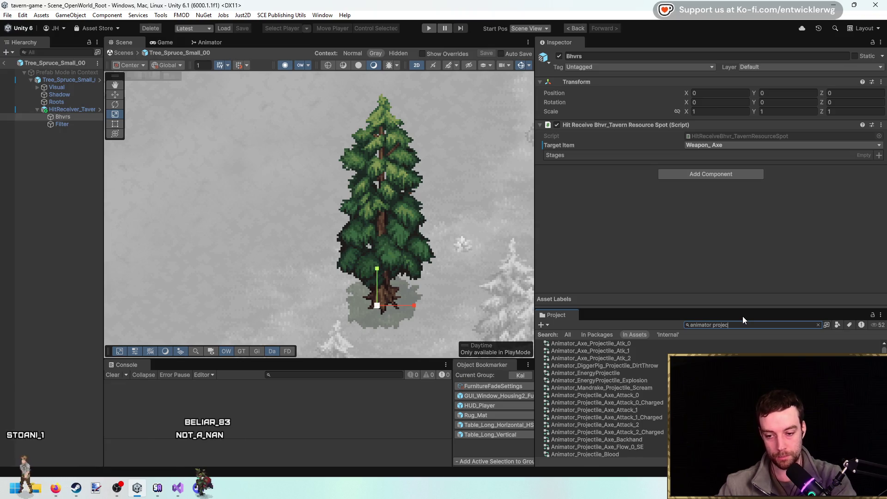
type("gy")
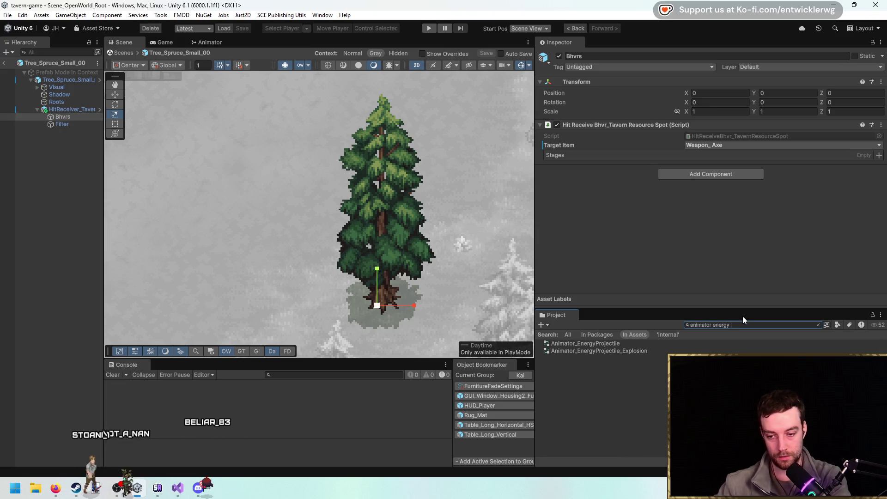
key("Down")
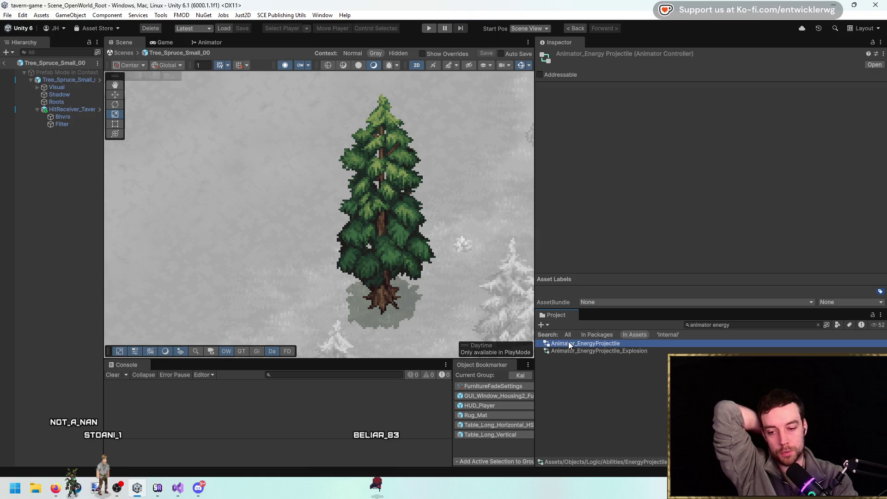
left_click(633, 351)
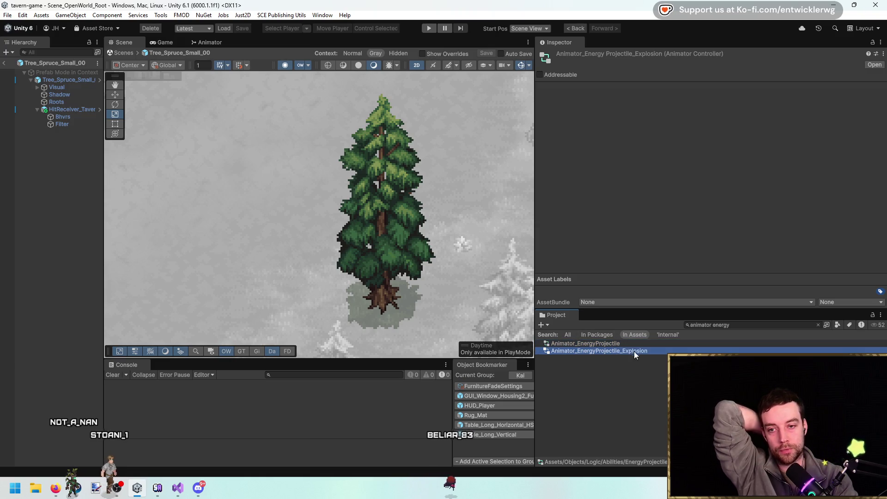
double_click(621, 344)
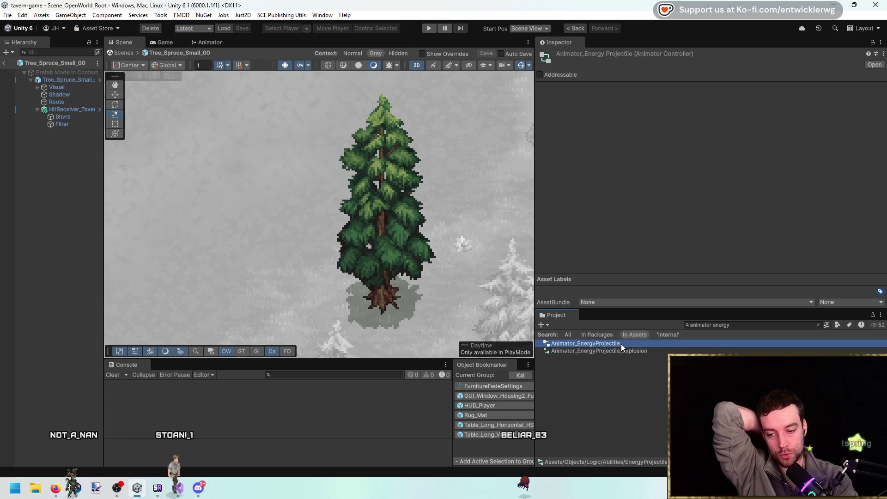
right_click(350, 220)
Add an empty state named Destory with a transition from Flying.
mouse_move(370, 225)
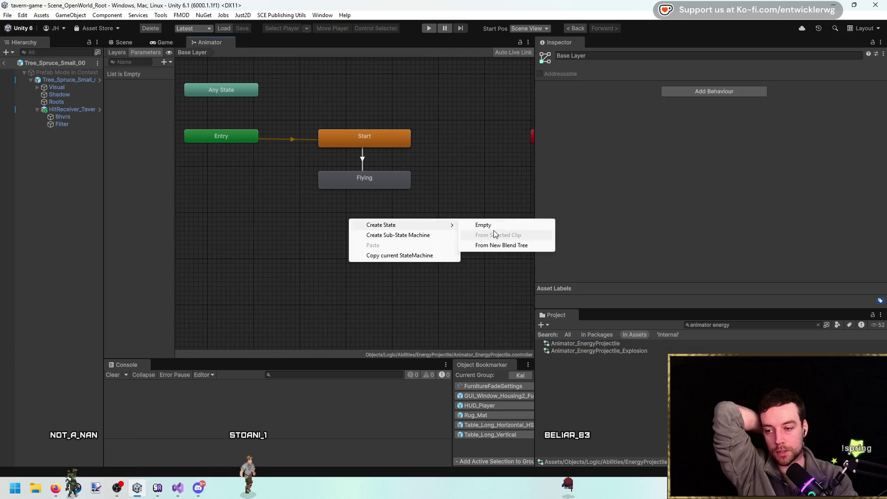
left_click(483, 225)
right_click(365, 187)
left_click(397, 188)
left_click(401, 226)
left_click_drag(401, 226, 398, 224)
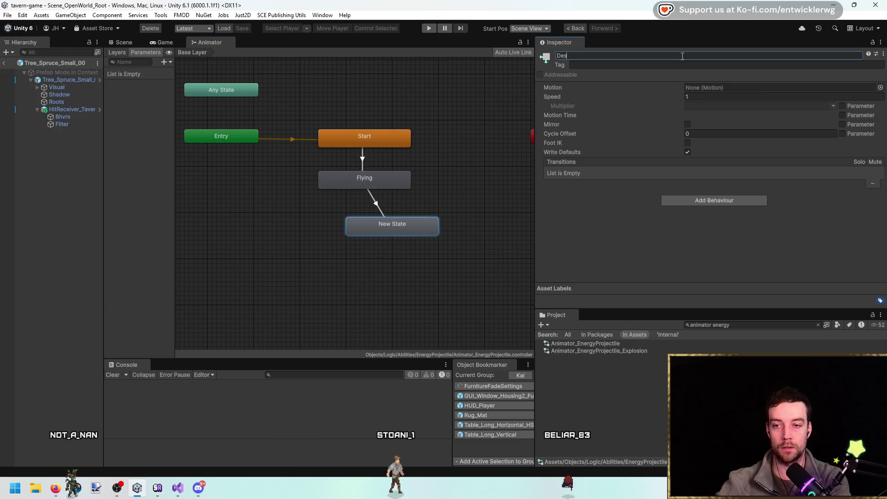
key("Return")
left_click(683, 56)
type("De")
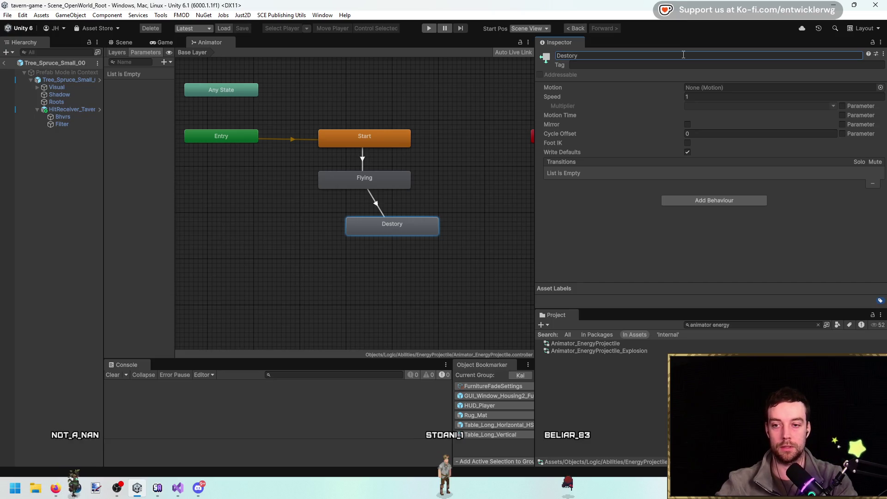
left_click_drag(464, 215, 430, 220)
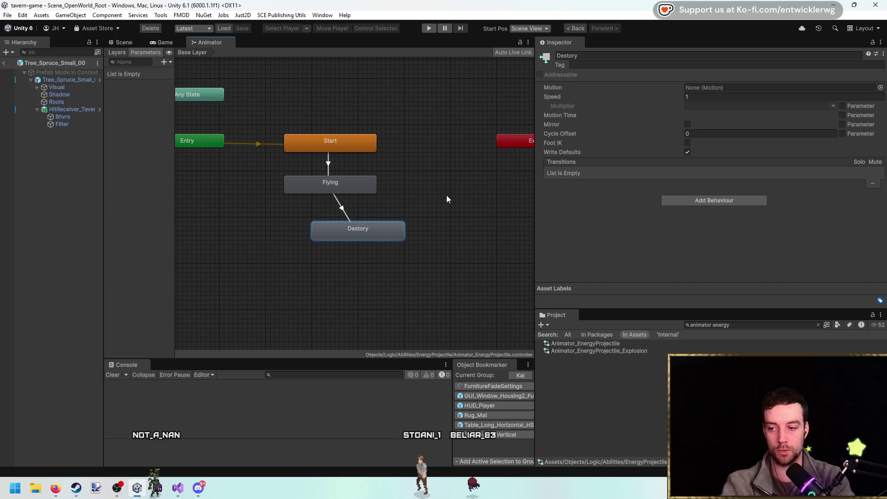
Delete the Destory state, clear the asset search and return to the tree scene.
key("Delete")
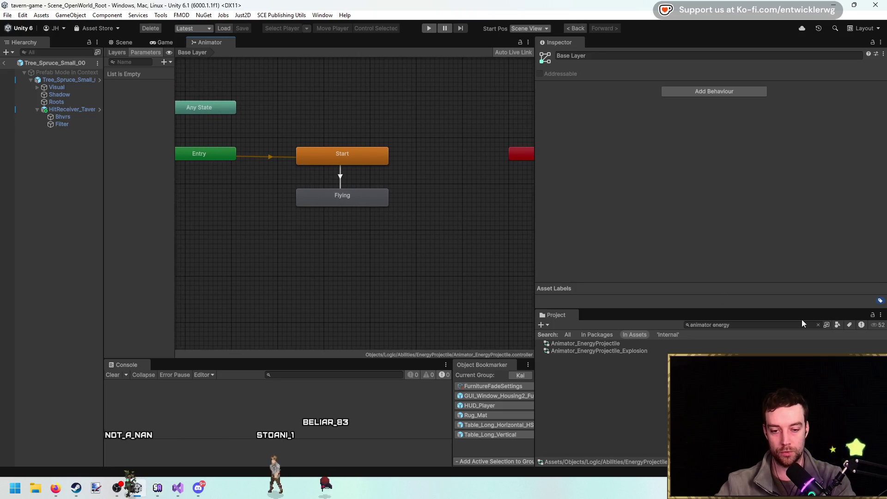
left_click(817, 325)
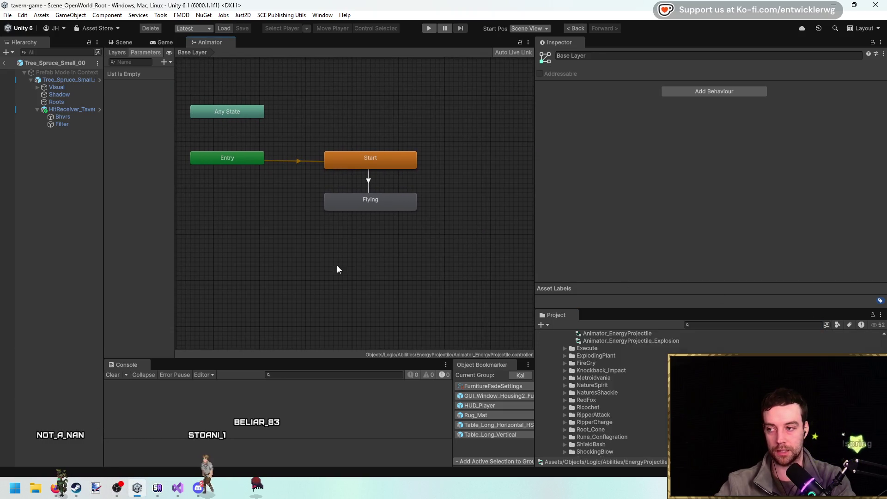
left_click(113, 44)
Select Bhvrs and add two stages to its hit receiver.
left_click(85, 117)
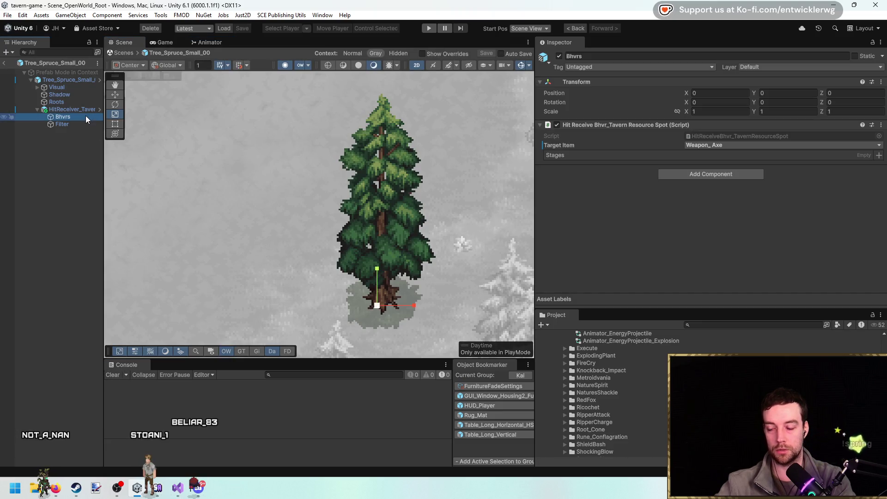
left_click(879, 155)
left_click(879, 156)
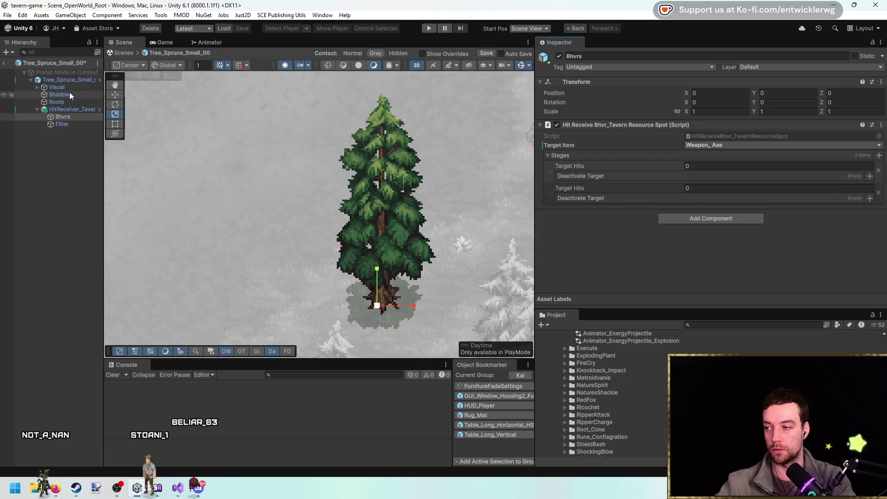
Add Tree_Spruce_Small_00 to the second stage's Deactivate Target list.
left_click(74, 79)
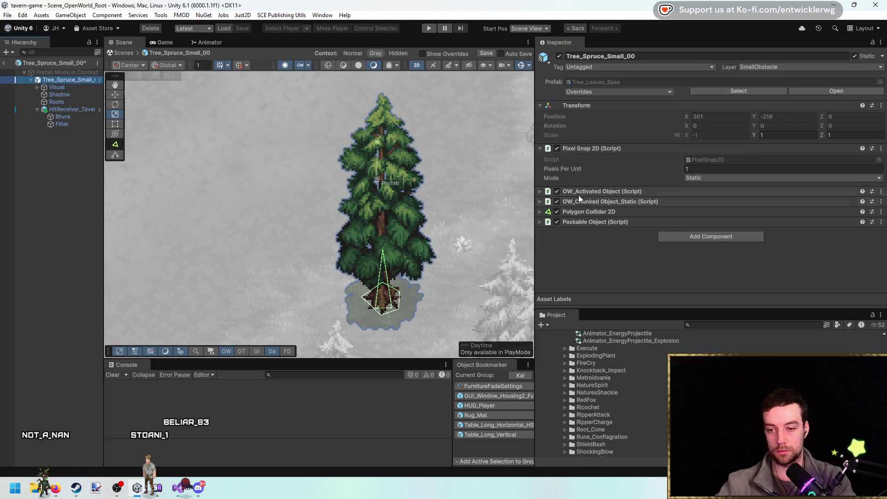
key("Down")
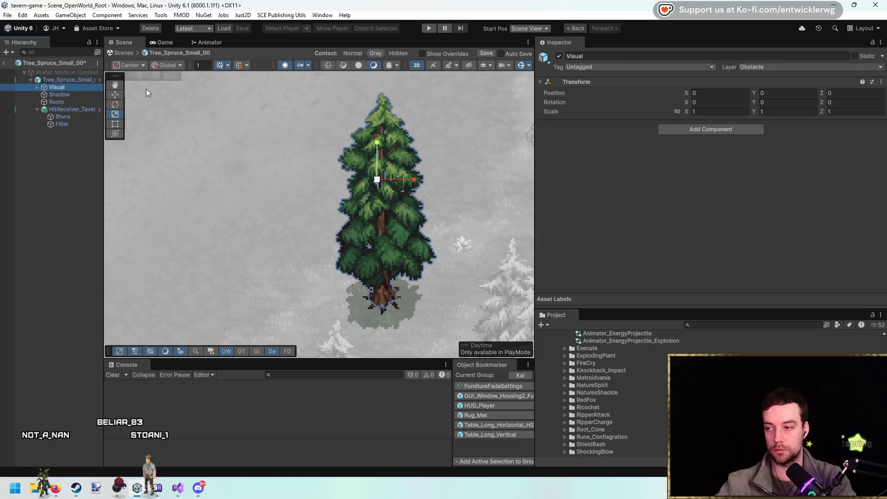
key("Right")
key("Down")
key("Down")
key("Down")
key("Down")
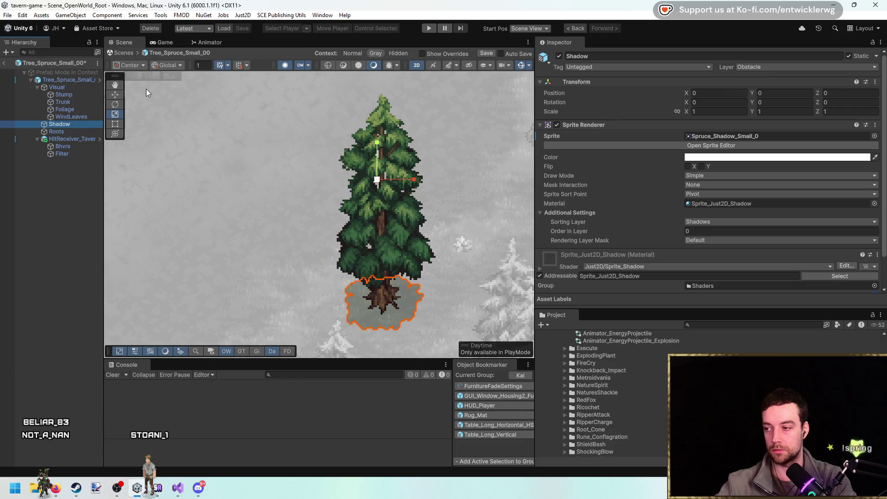
key("Down")
key("Down")
key("Down")
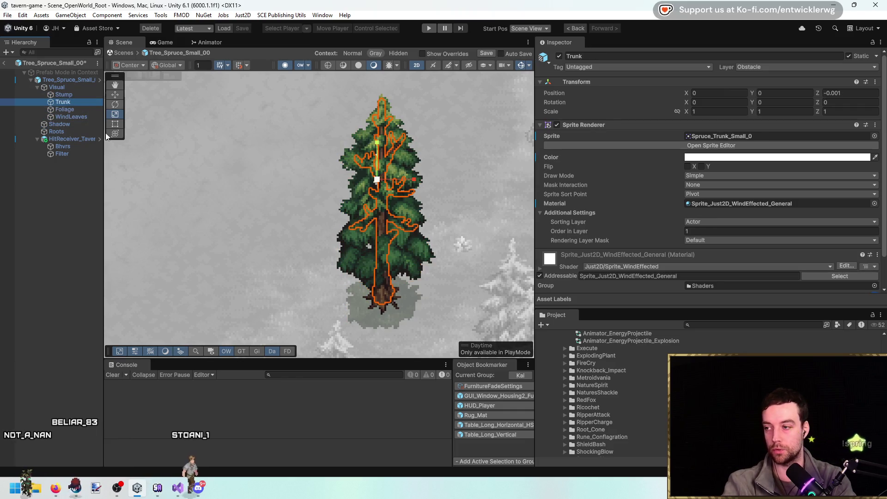
key("Down")
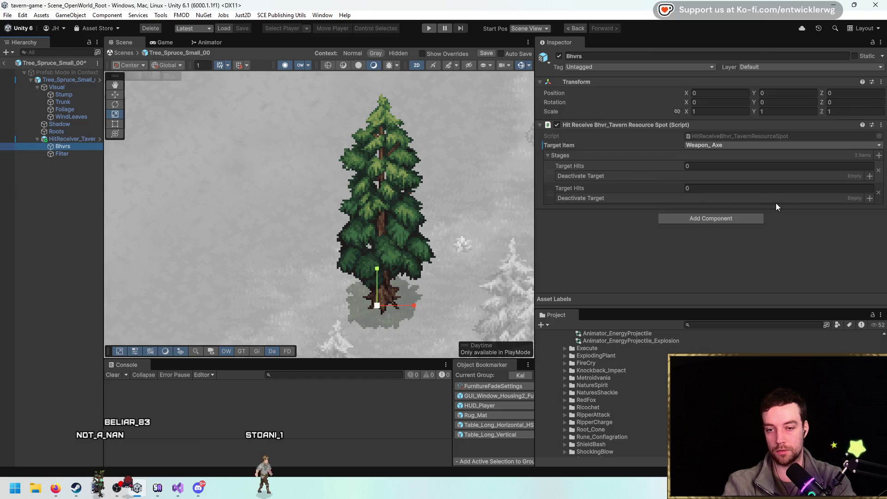
left_click_drag(315, 315, 600, 173)
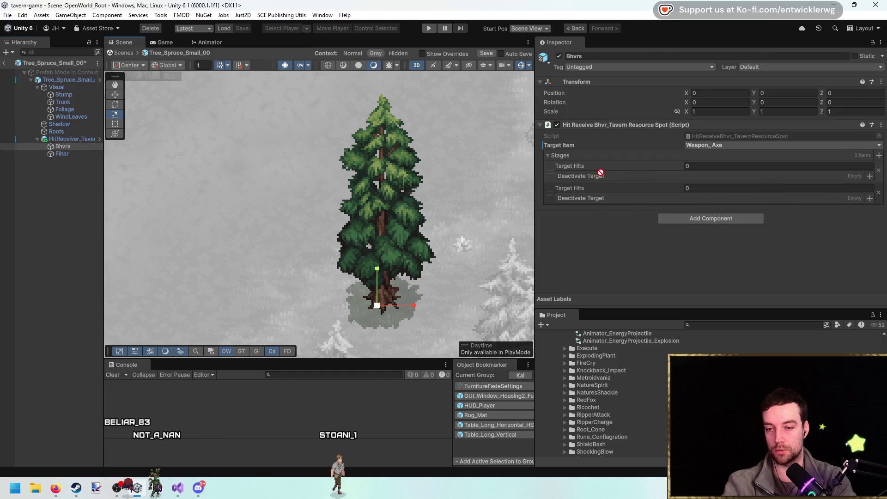
left_click_drag(600, 205, 600, 203)
Set both stages to 5 Target Hits, add Trunk, Foliage and WindLeaves to stage one, then play.
type("5")
left_click(720, 165)
type("5")
left_click_drag(495, 206, 474, 212)
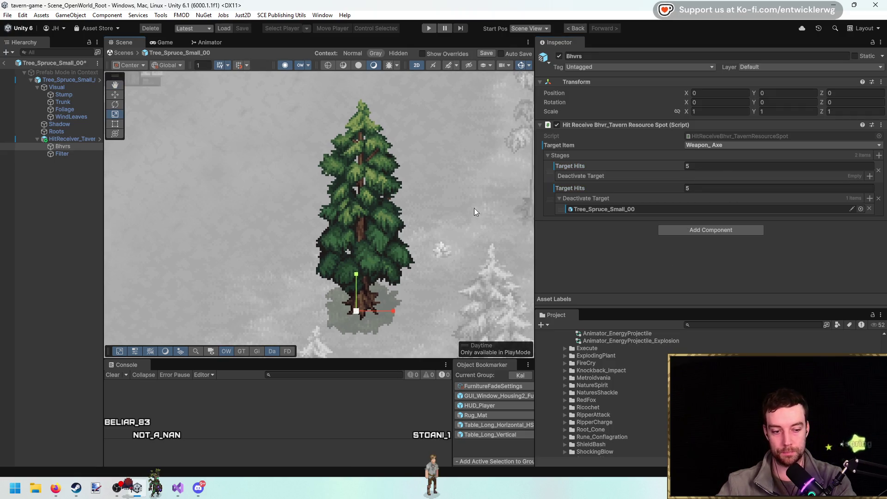
mouse_move(81, 102)
left_mouse_down()
mouse_move(617, 193)
mouse_move(598, 174)
left_mouse_up()
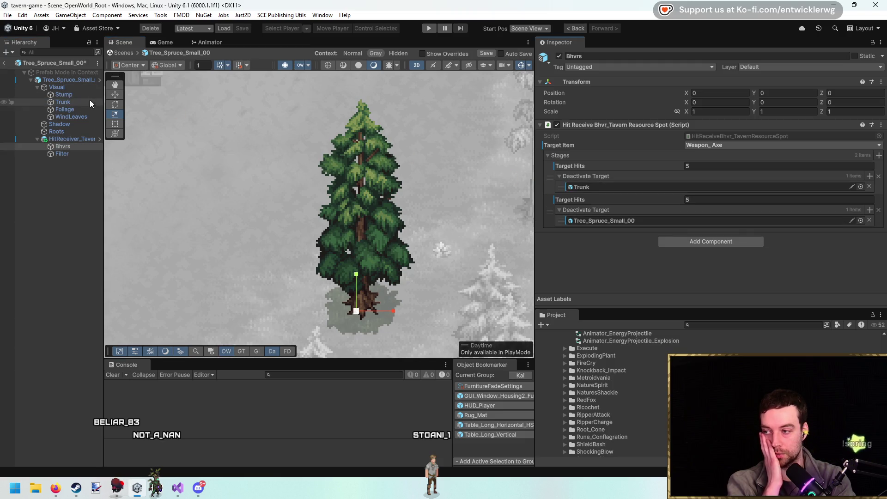
left_click_drag(354, 153, 617, 182)
mouse_move(76, 115)
left_mouse_down()
mouse_move(597, 197)
mouse_move(605, 179)
left_mouse_up()
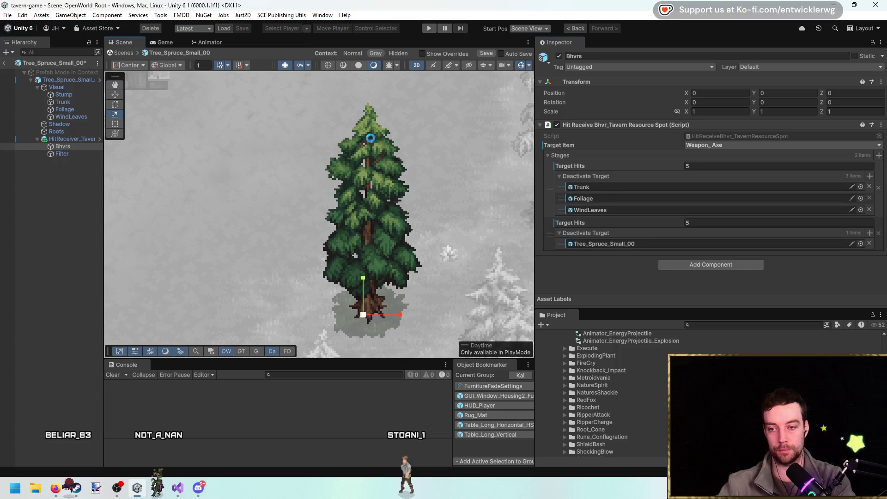
left_click(4, 63)
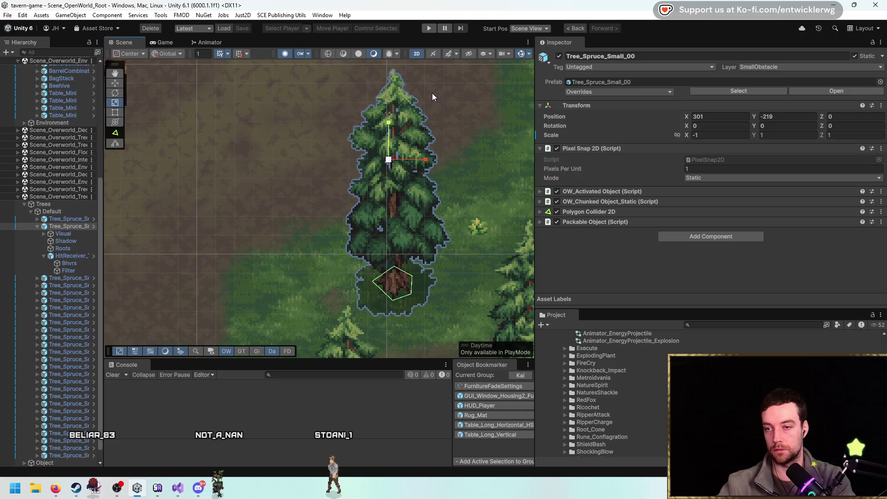
left_click(428, 28)
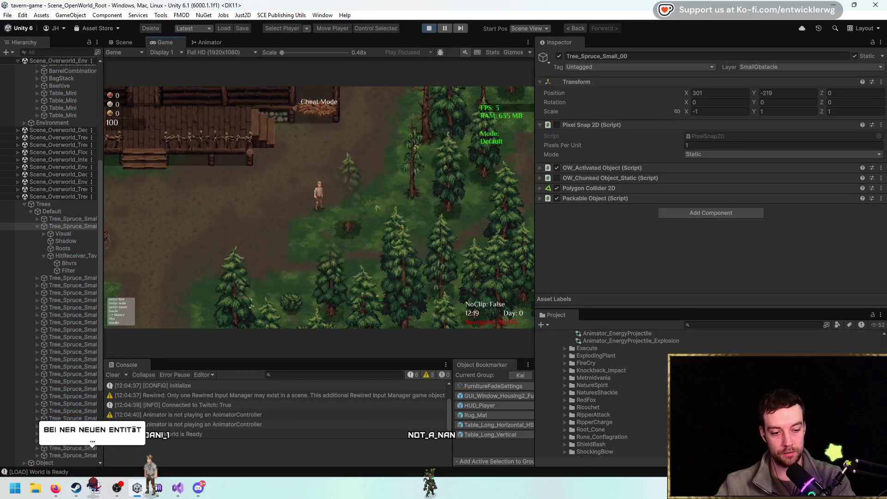
Walk the player left, clear the console and maximize the Game view.
key("a")
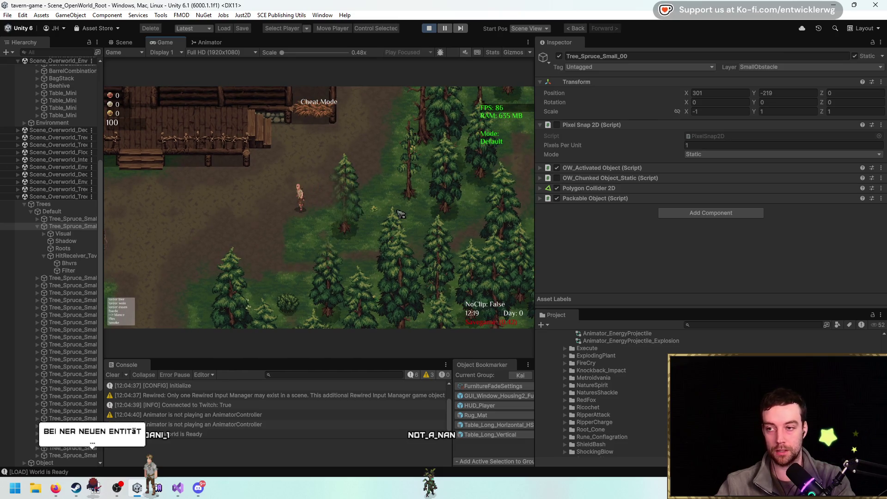
left_click(112, 375)
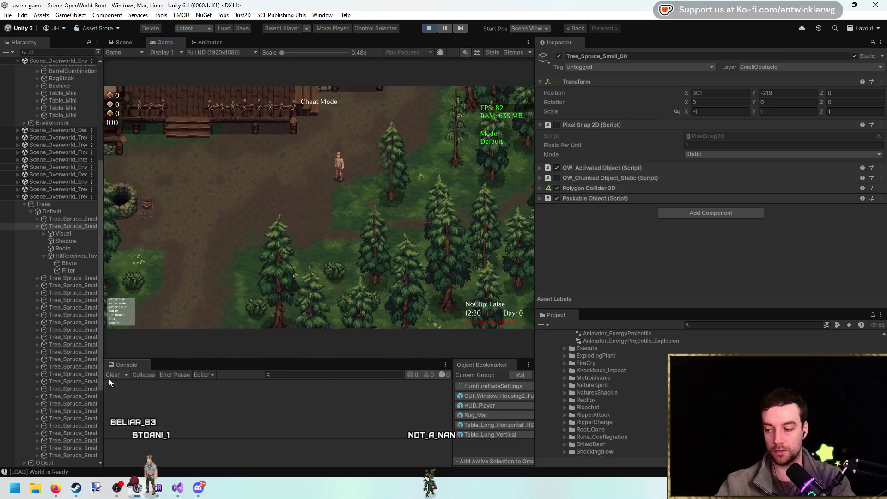
double_click(406, 43)
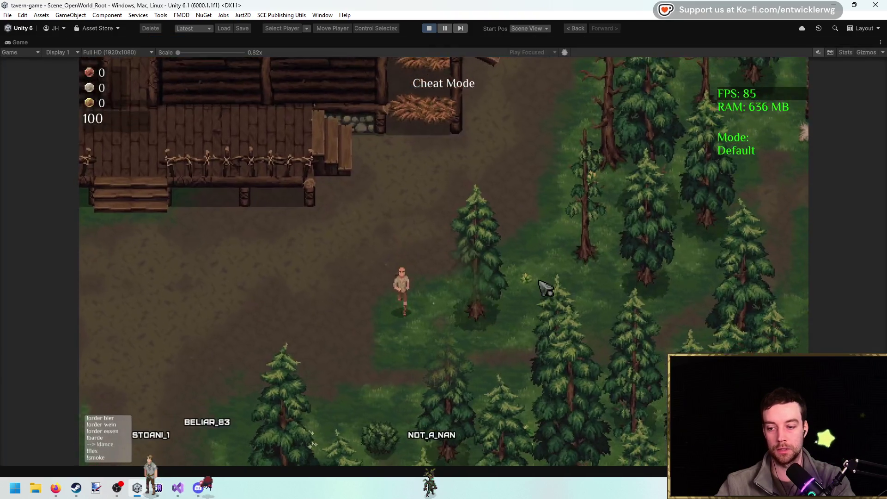
Walk to the spruce, swing the axe at it three times, then stop Play mode.
key("s")
key("d")
left_click(550, 292)
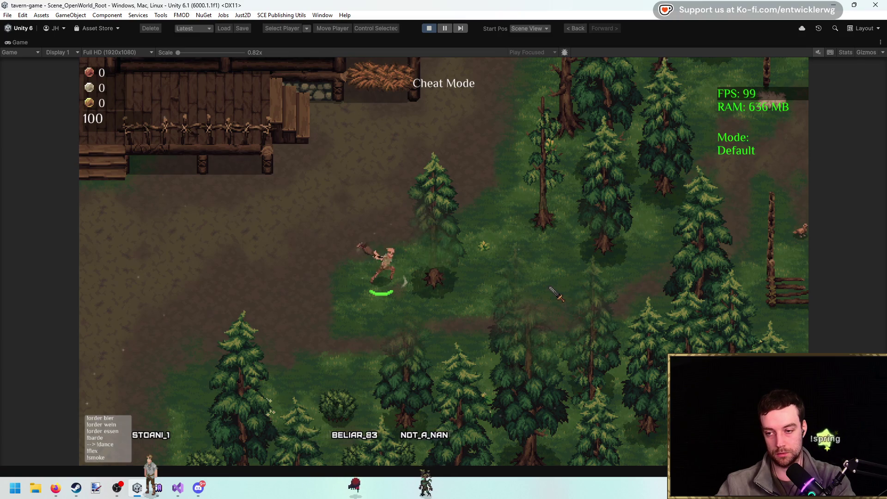
key("w")
key("d")
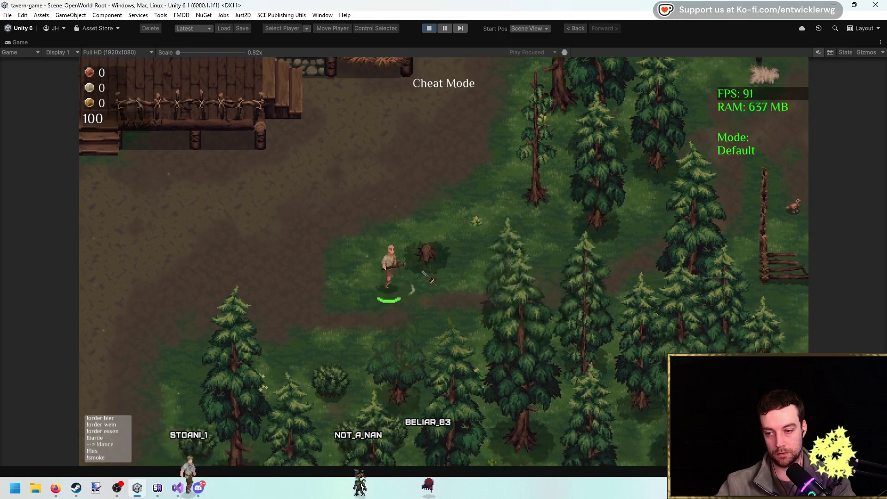
key("a")
left_click(533, 289)
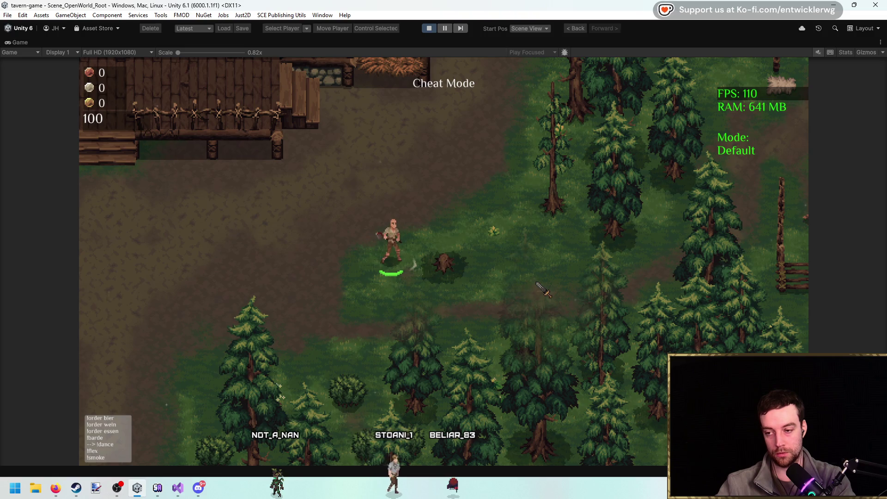
left_click(537, 285)
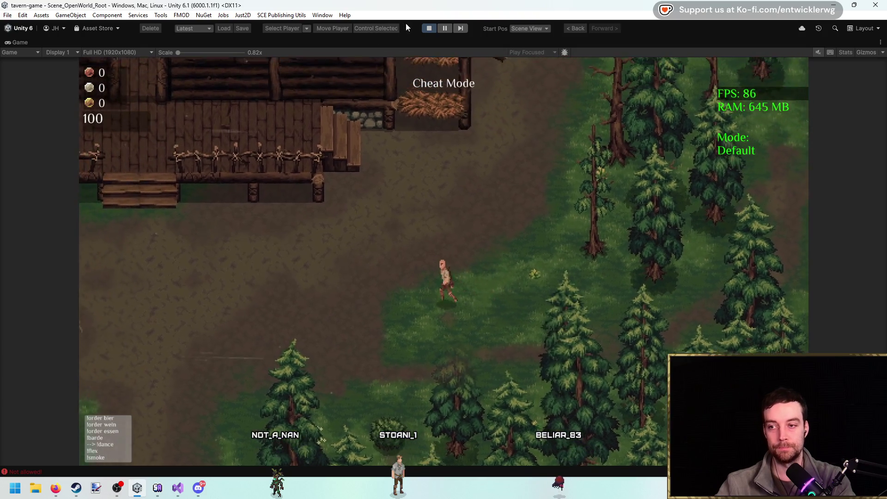
left_click(429, 28)
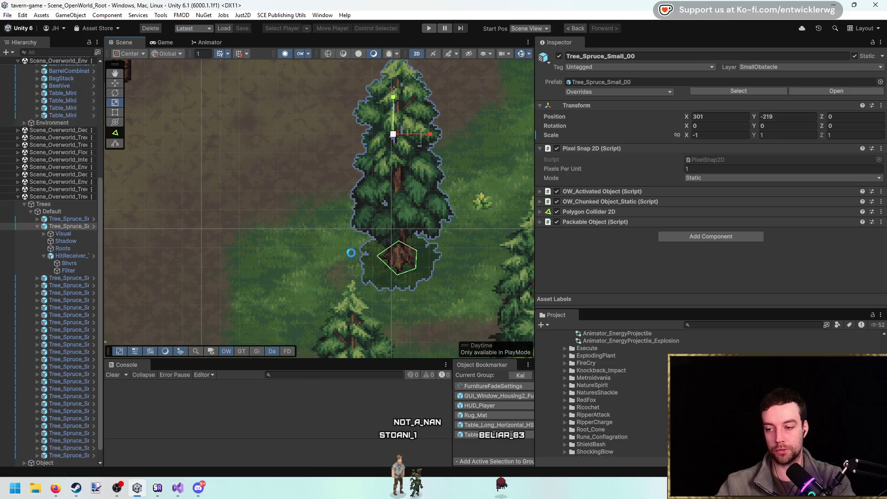
Frame the spruce in the Scene view and open Tree_Spruce_Small_00 in Prefab Mode.
left_click_drag(354, 224, 360, 234)
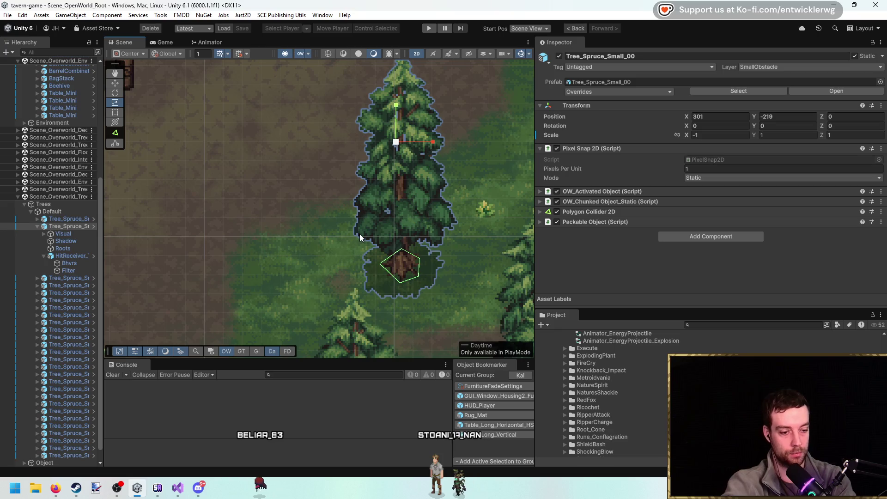
left_click_drag(343, 260, 329, 265)
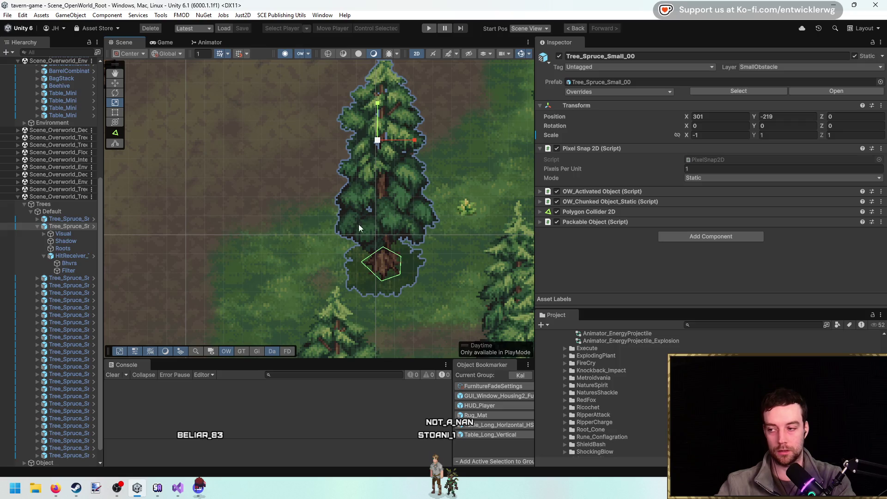
left_click(836, 90)
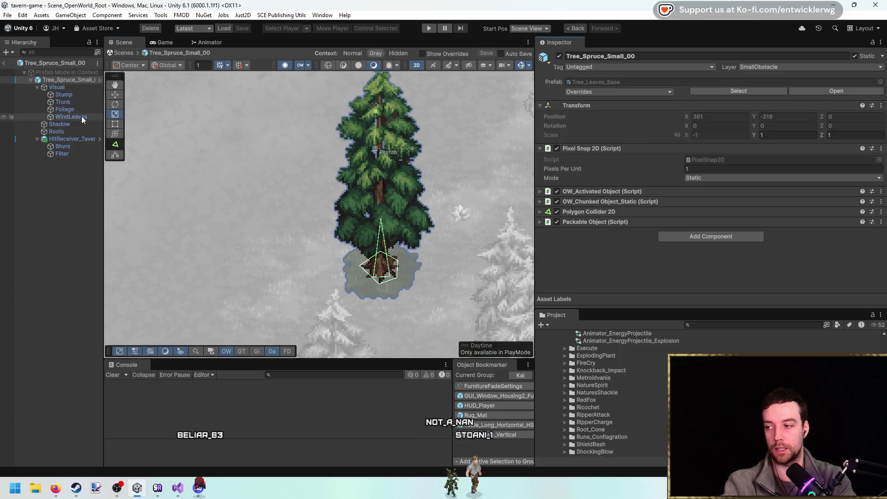
Inspect the Visual, HitReceiver, Bhvrs and Filter objects, returning to Bhvrs' stage settings.
left_click(65, 88)
key("Left")
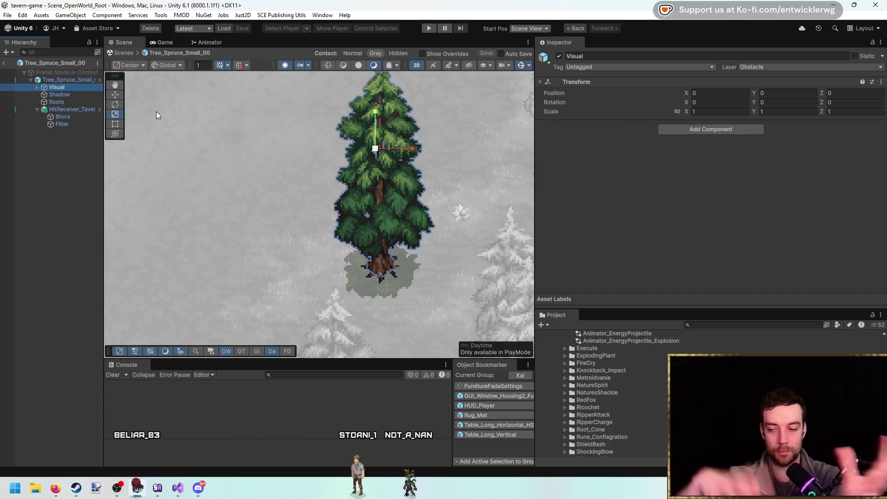
left_click(82, 109)
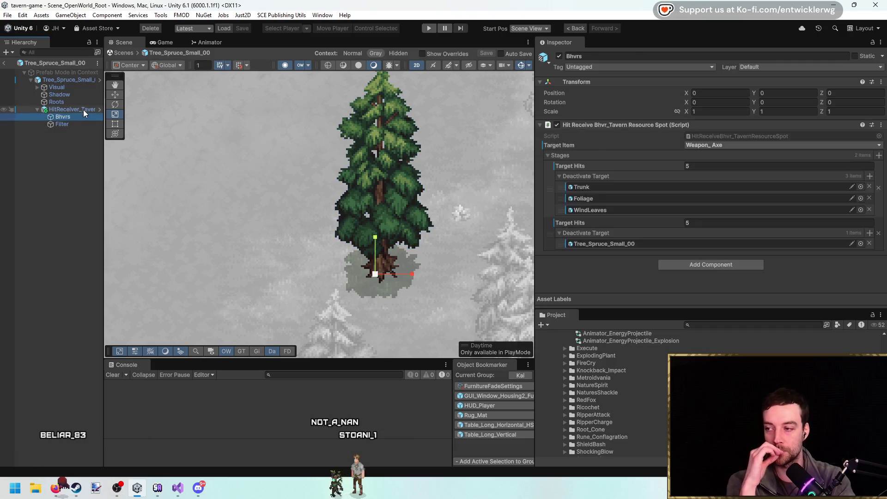
left_click(82, 117)
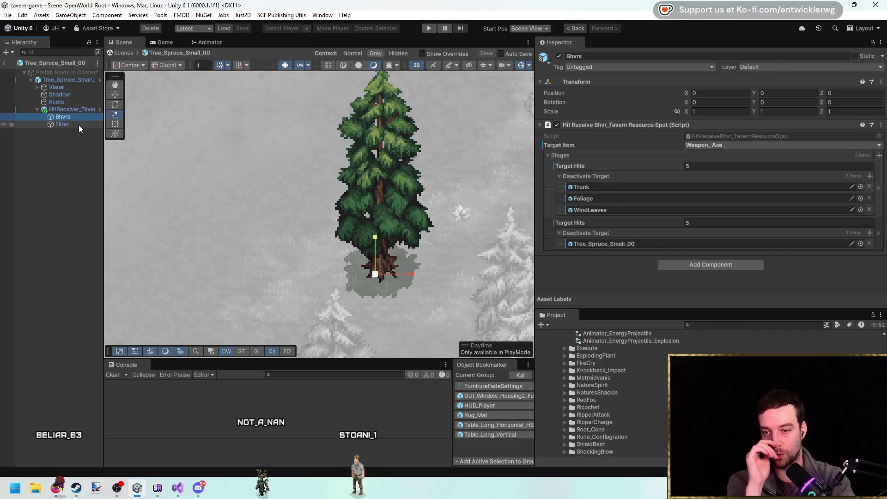
left_click(79, 124)
key("Up")
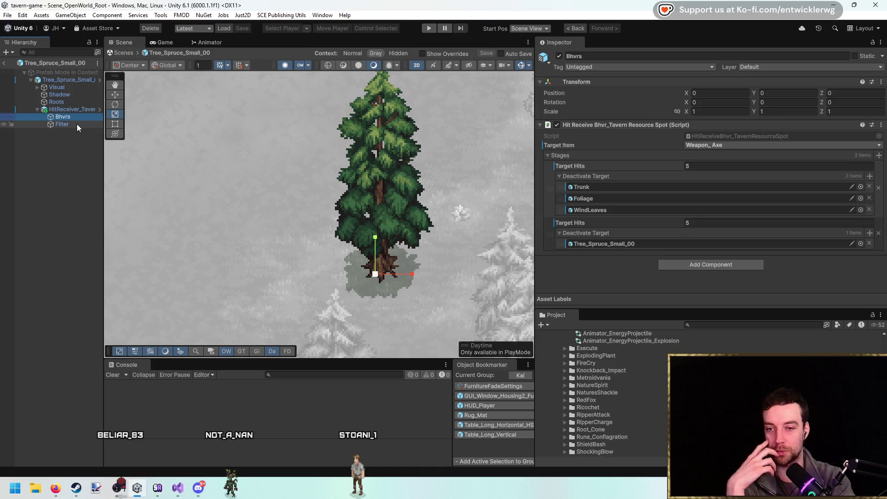
left_click(620, 279)
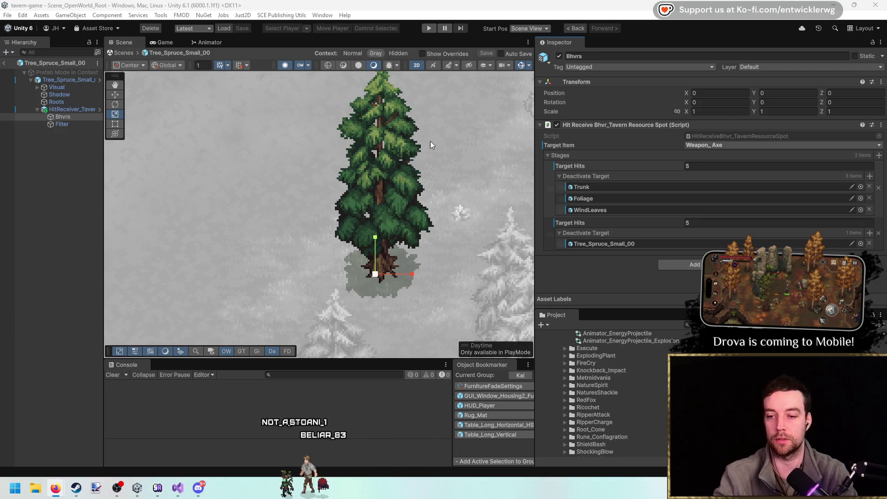
Open HitReceiveBhvr_TavernResourceSpot.cs in Visual Studio and highlight its three TODO lines.
key("Right")
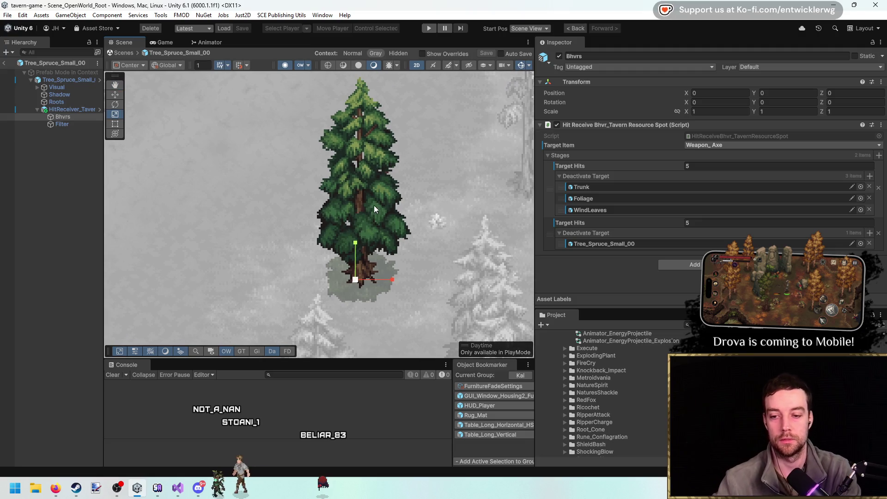
left_click(724, 136)
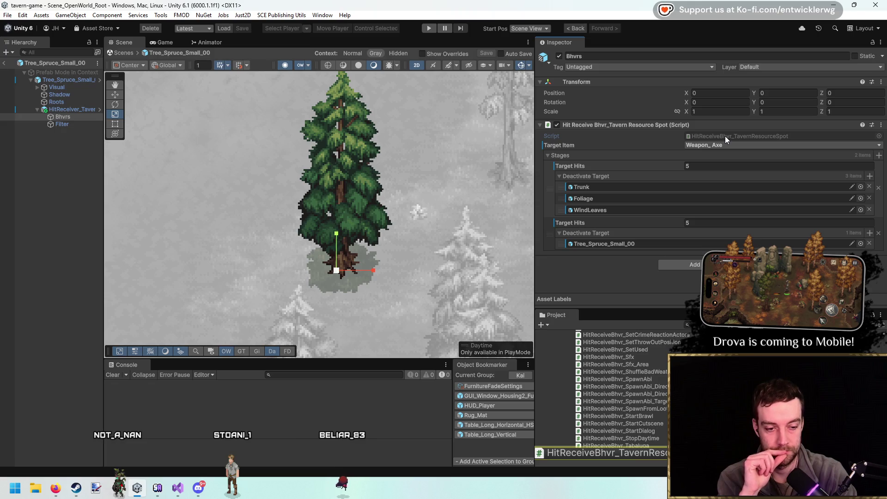
double_click(725, 135)
left_click_drag(291, 233, 101, 212)
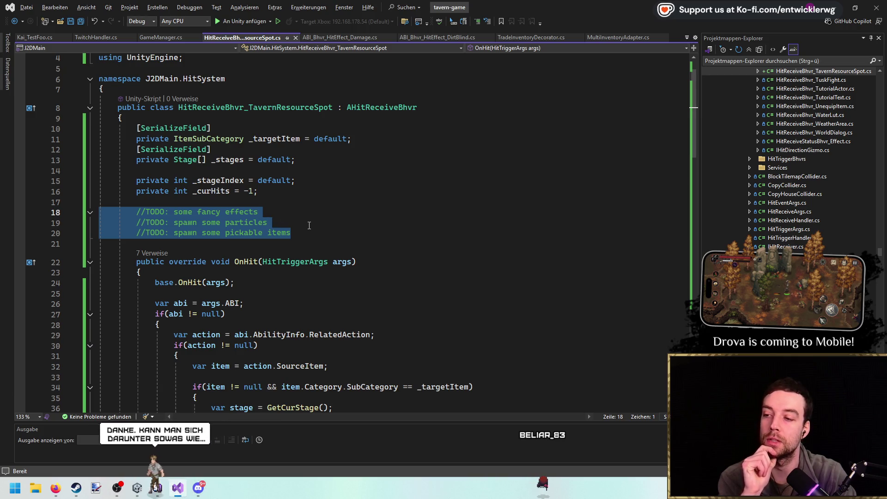
Deselect TODO lines 18–20, restore the Visual Studio window and bring Unity forward.
left_click(309, 224)
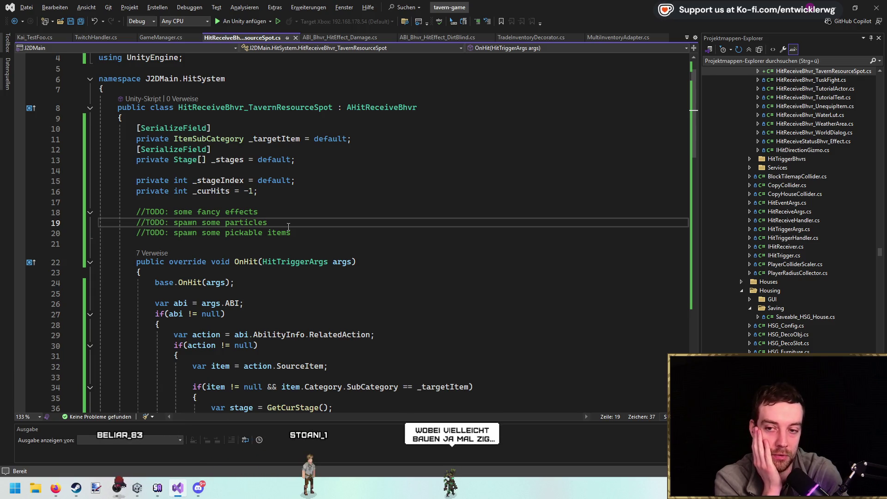
double_click(827, 13)
left_click(827, 13)
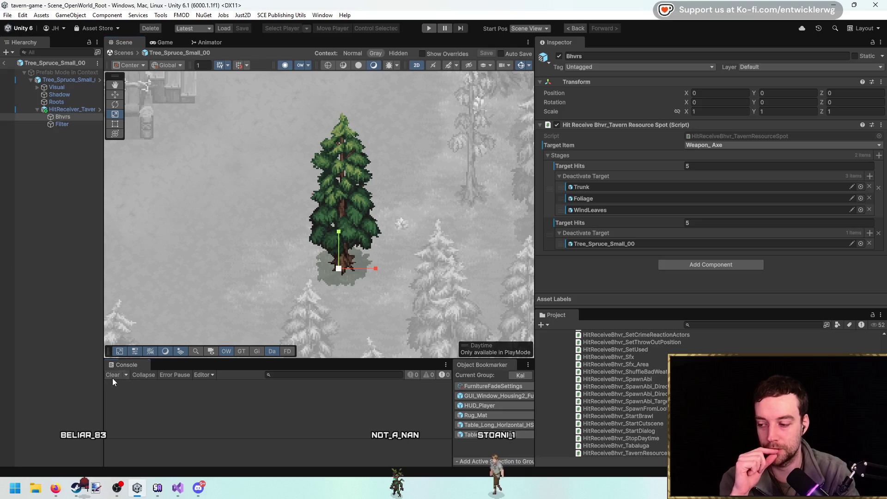
Exit Prefab Mode, collapse HitReceiver, centre the spruce in the scene, and Alt+Tab to Visual Studio.
mouse_move(312, 225)
left_mouse_down()
mouse_move(296, 184)
mouse_move(167, 140)
left_mouse_up()
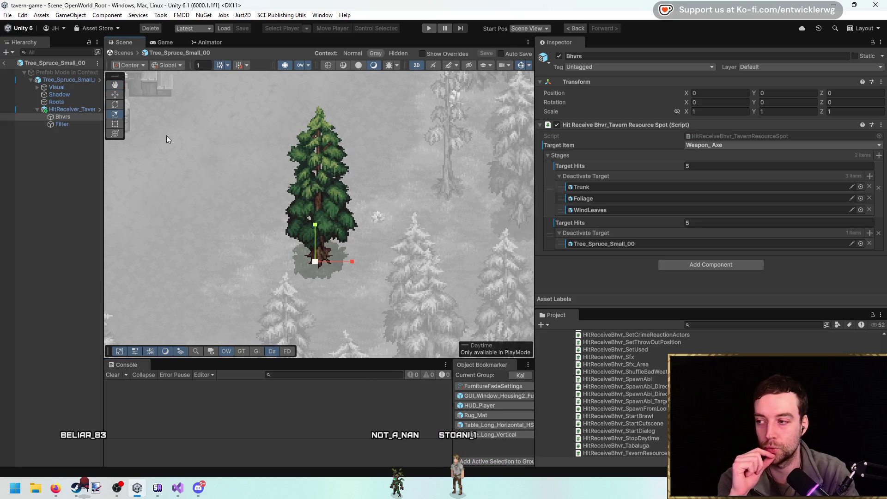
key("Escape")
left_click_drag(323, 206, 349, 219)
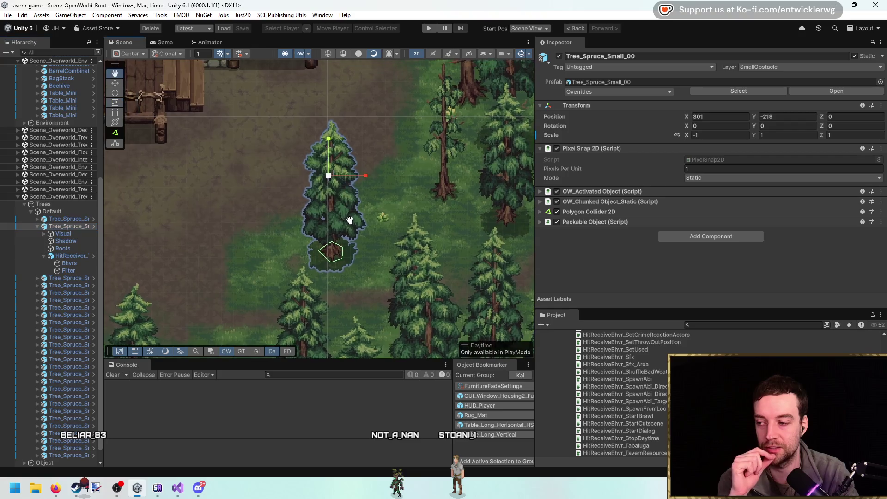
scroll(37, 226, "up", 2)
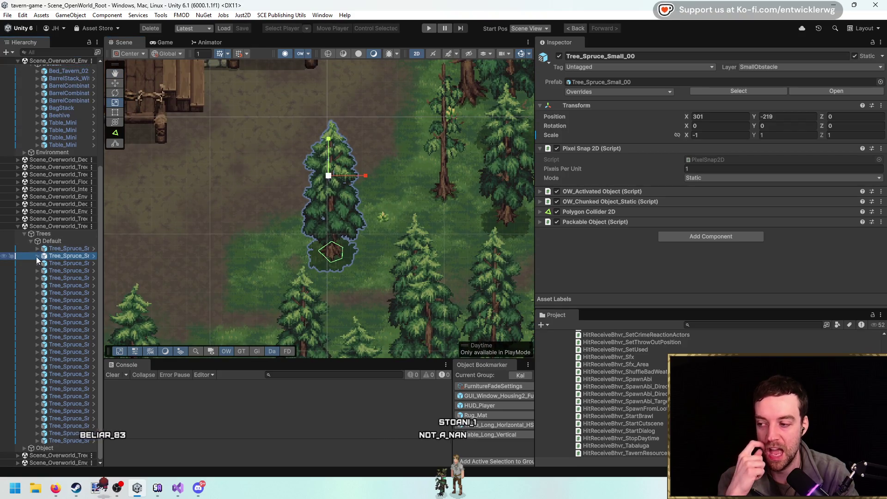
mouse_move(286, 227)
left_mouse_down()
mouse_move(288, 217)
mouse_move(319, 225)
left_mouse_up()
left_click(44, 285)
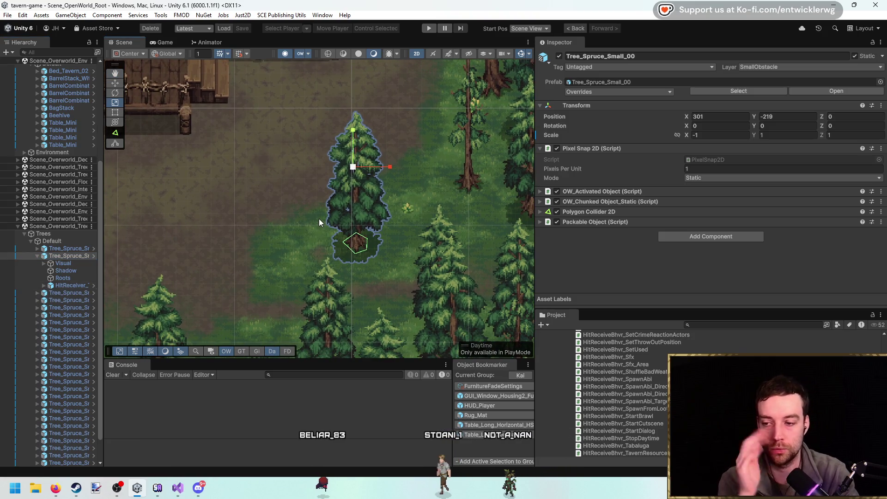
mouse_move(318, 218)
left_mouse_down()
mouse_move(283, 224)
mouse_move(296, 218)
left_mouse_up()
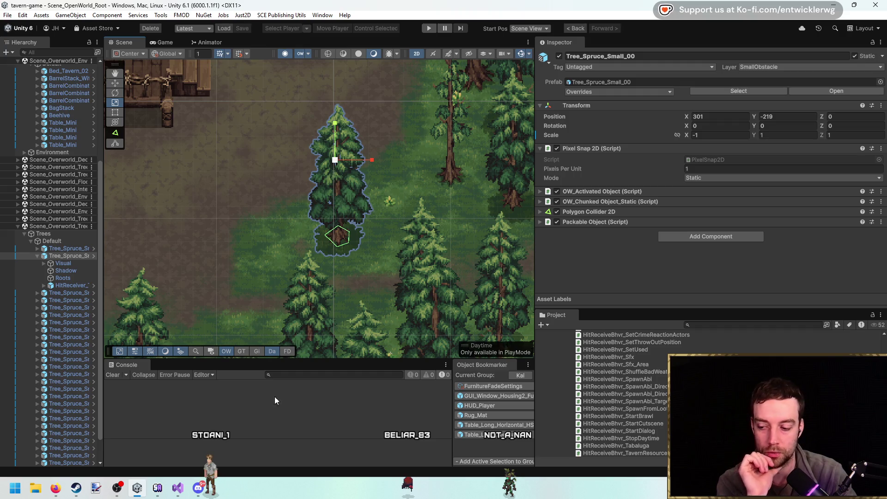
key("alt+Tab")
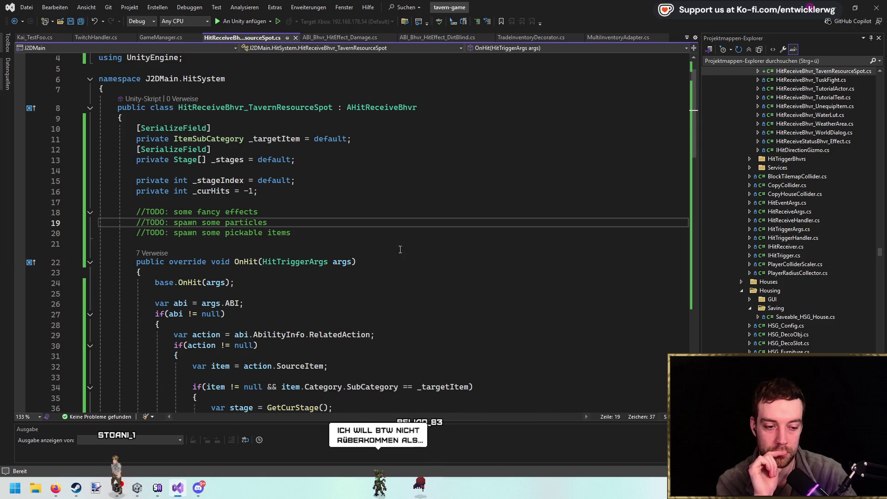
Place the cursor at the end of line 18 and minimize Visual Studio.
left_click(464, 216)
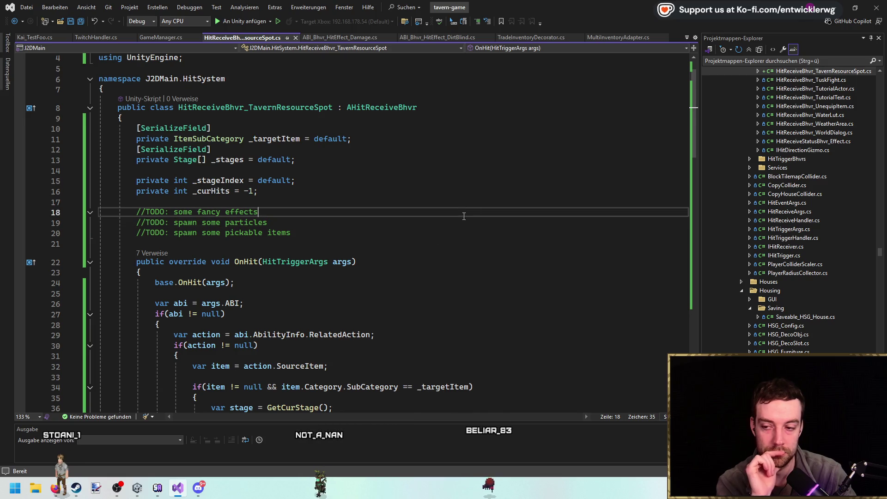
left_click(833, 4)
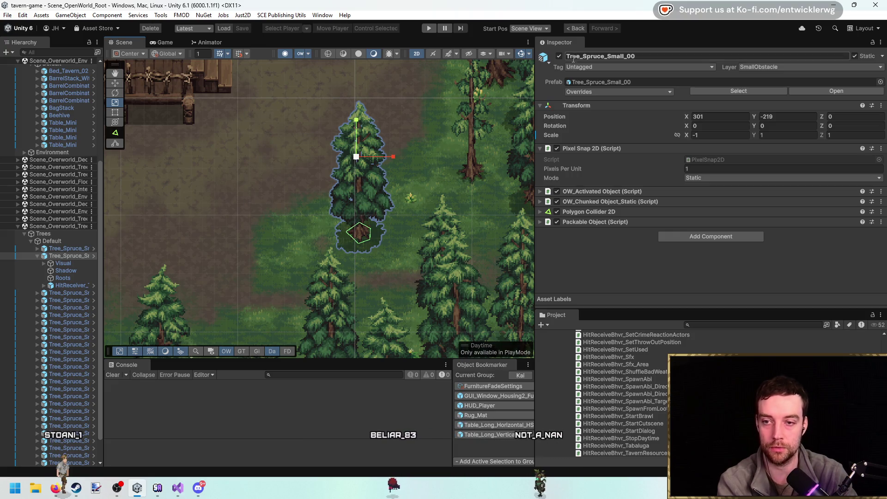
Deactivate and reactivate the spruce GameObject, then bring up Windows search.
left_click(559, 57)
left_click(559, 56)
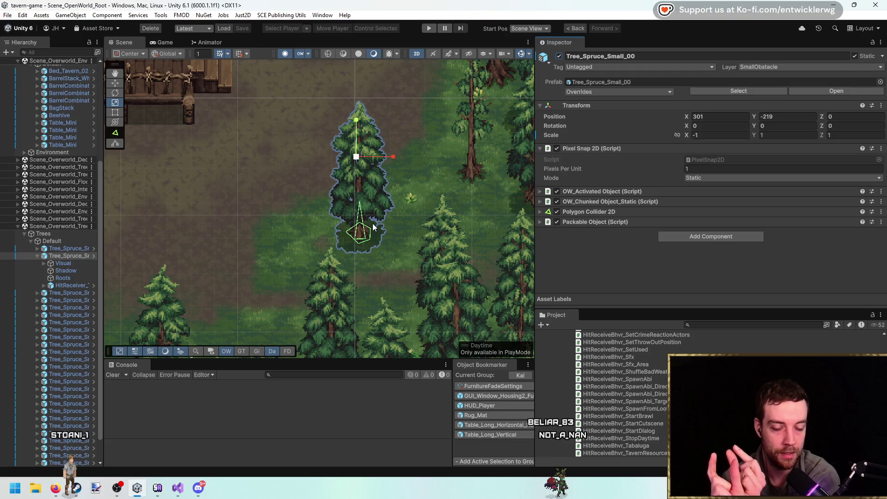
key("super")
Launch Paint and draw a black progress-bar outline near the top of the canvas.
type("paint")
key("Return")
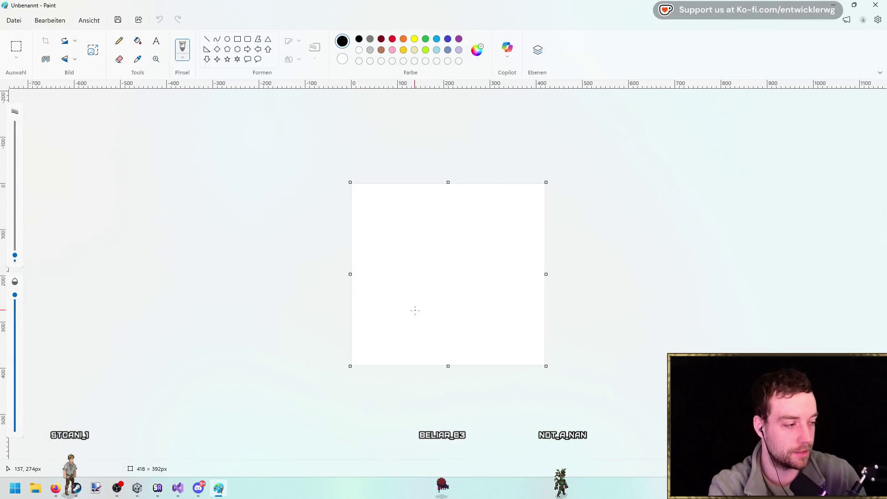
scroll(389, 222, "up", 3)
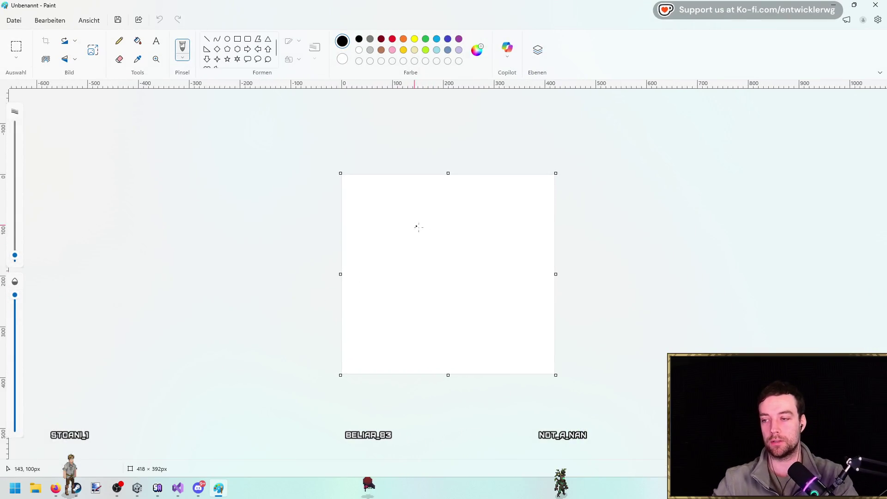
left_click(237, 39)
mouse_move(308, 151)
left_mouse_down()
mouse_move(473, 194)
mouse_move(539, 180)
mouse_move(496, 179)
left_mouse_up()
left_click(531, 174)
Fill the bar with small blue and red segments and a long dark-red segment.
left_click(393, 39)
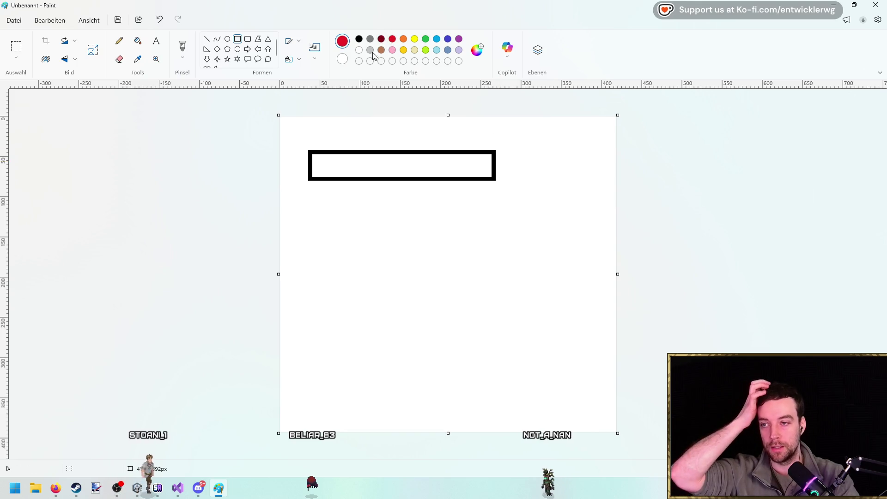
left_click_drag(313, 153, 328, 175)
left_click(437, 38)
left_click(350, 136)
left_click(393, 38)
left_click_drag(330, 152, 349, 177)
scroll(352, 128, "up", 2)
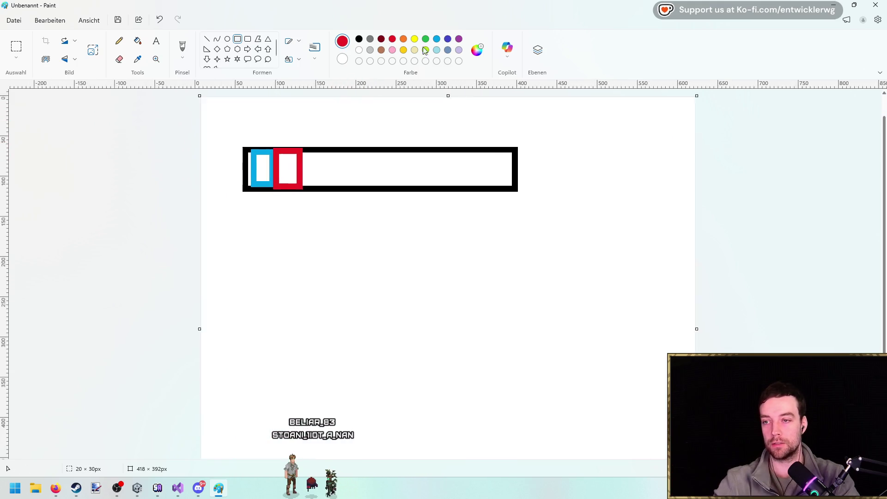
left_click(425, 39)
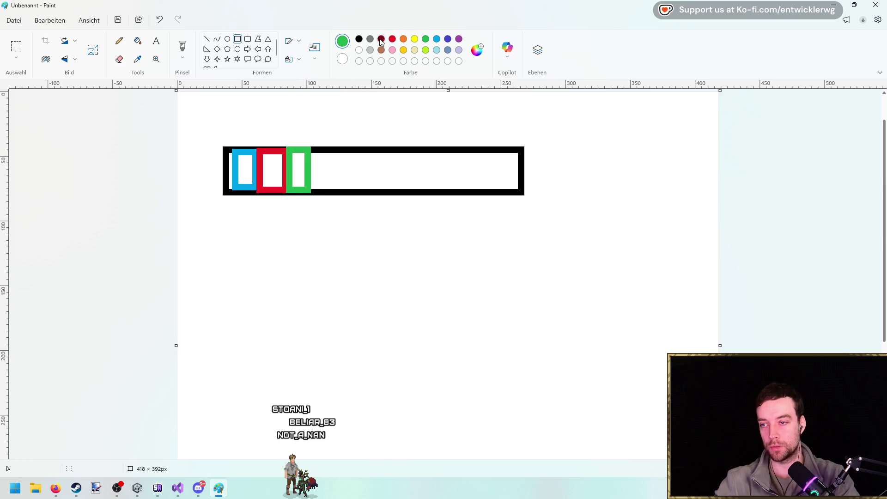
mouse_move(311, 148)
left_mouse_down()
mouse_move(519, 193)
mouse_move(472, 193)
left_mouse_up()
left_click_drag(445, 147, 425, 123)
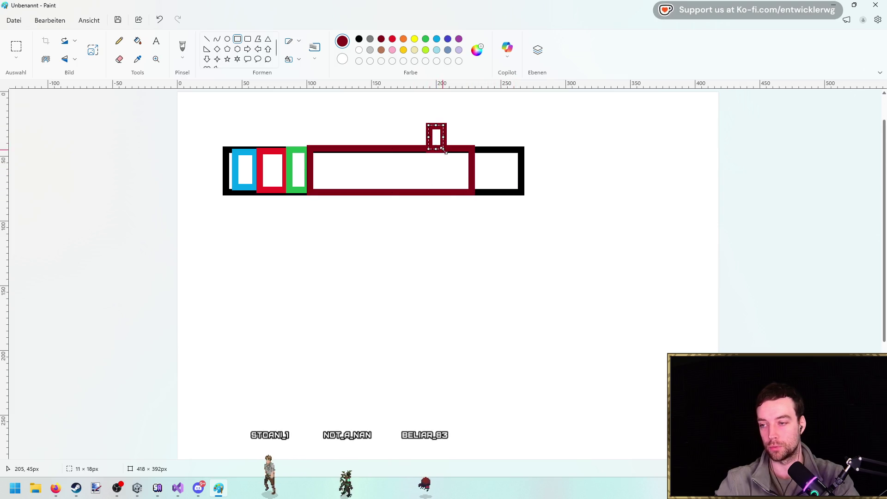
key("ctrl+z")
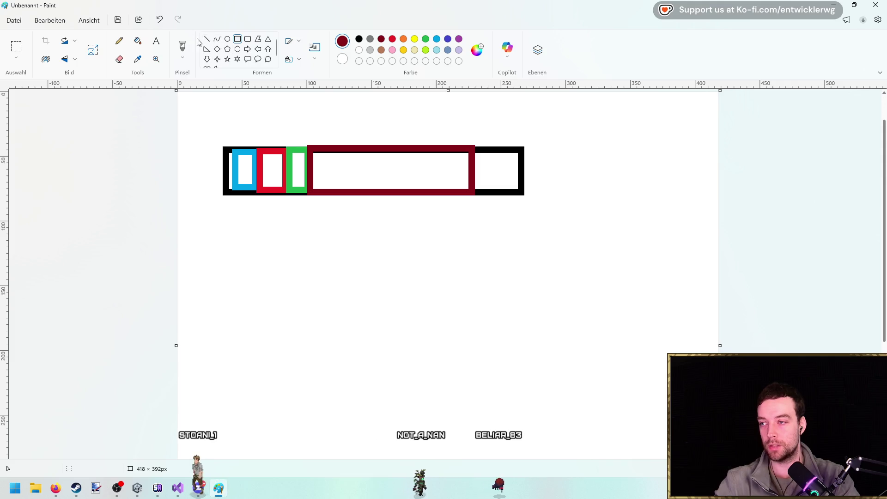
Delete the green segment and try red rectangles in the bar, discarding them.
left_click(22, 53)
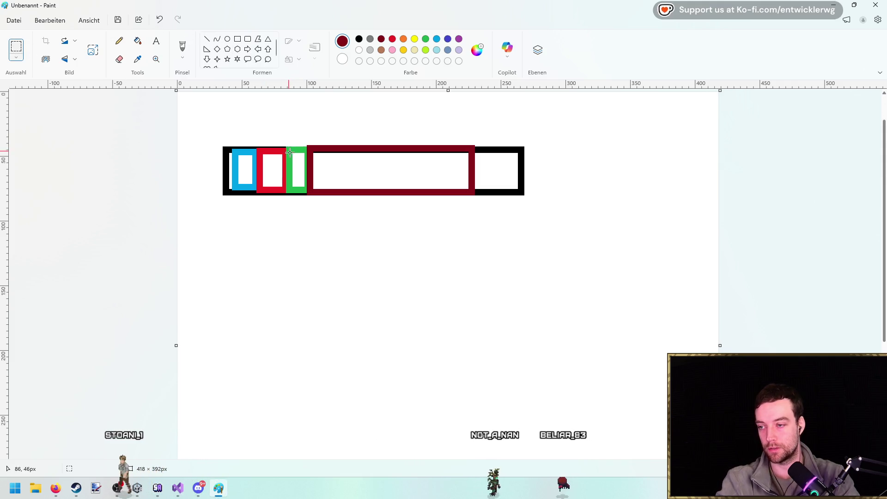
left_click_drag(287, 148, 308, 190)
key("Delete")
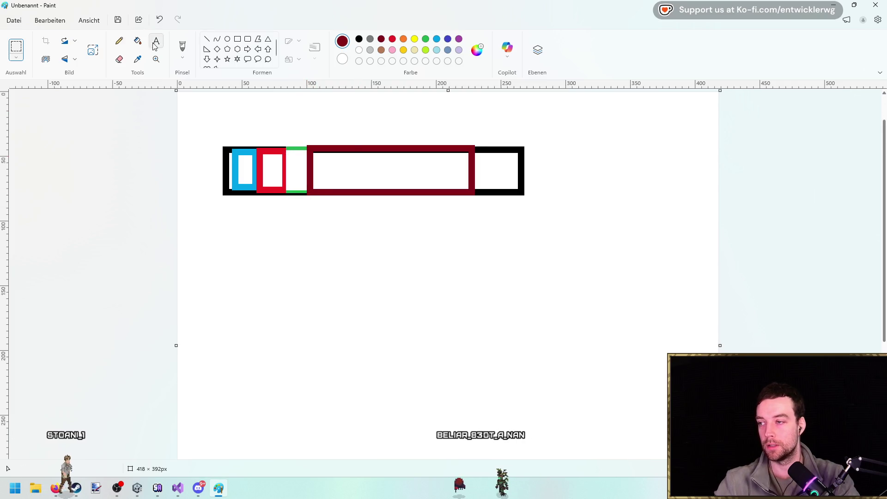
left_click(137, 40)
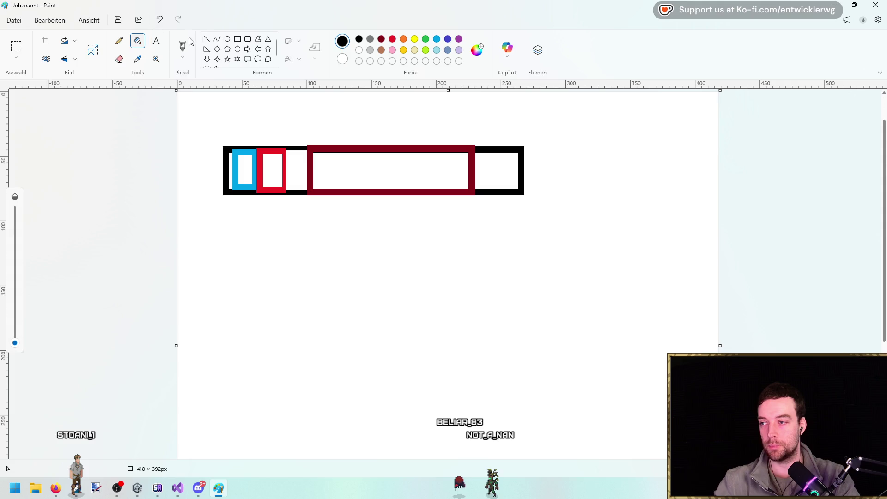
left_click(237, 39)
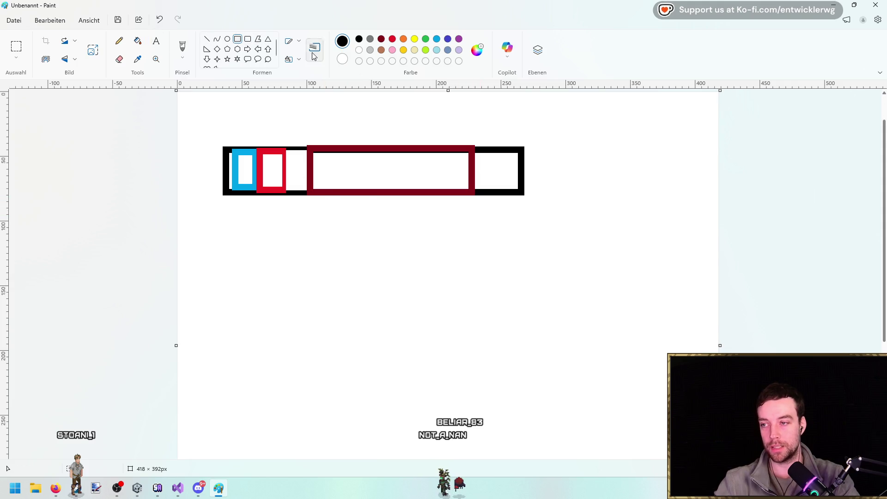
left_click_drag(282, 120, 346, 147)
key("Escape")
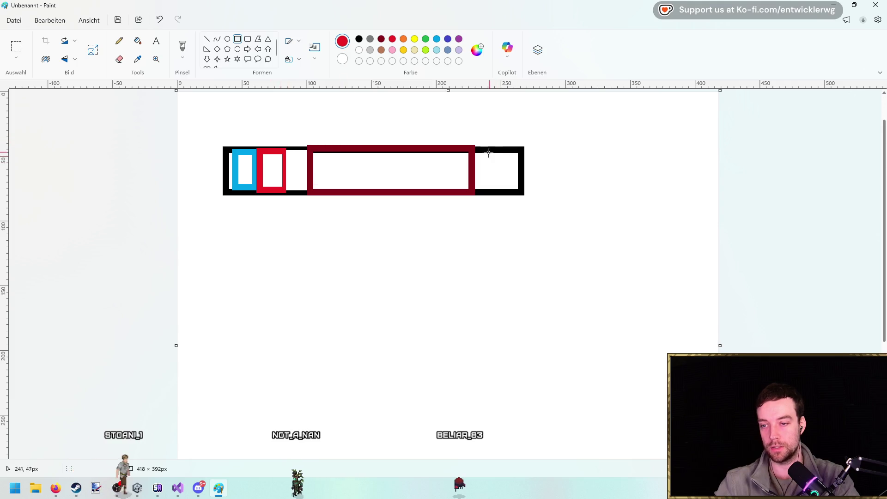
left_click_drag(473, 144, 499, 194)
key("Escape")
Add a green segment after the red one, undoing stray blue and dark-red rectangles.
left_click(436, 39)
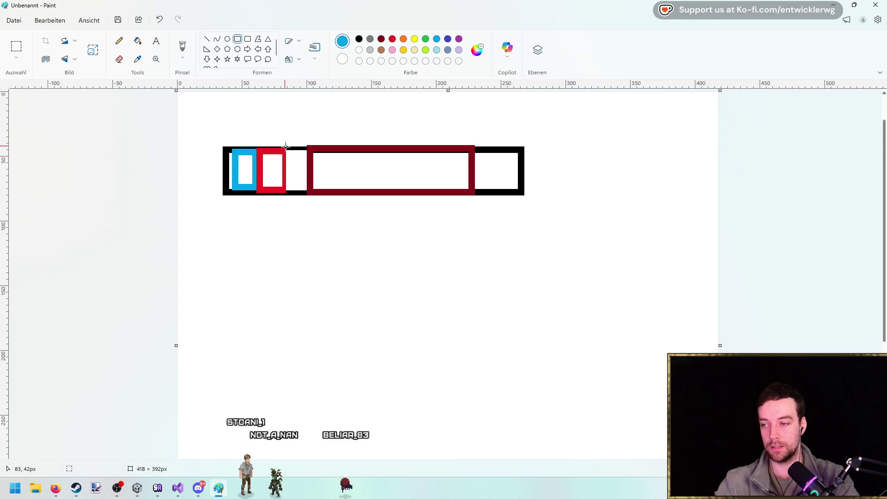
scroll(290, 154, "up", 2)
left_click_drag(257, 162, 353, 188)
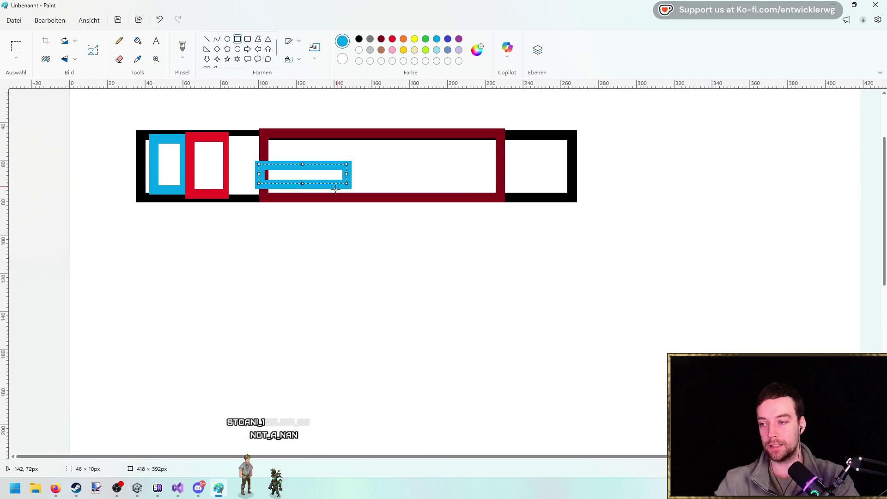
key("ctrl+z")
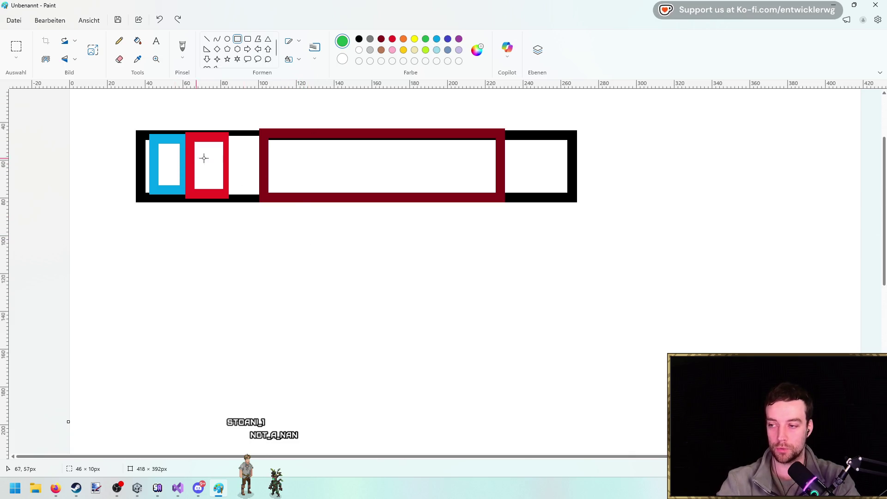
mouse_move(227, 133)
left_mouse_down()
mouse_move(253, 182)
mouse_move(243, 197)
left_mouse_up()
left_click(307, 240)
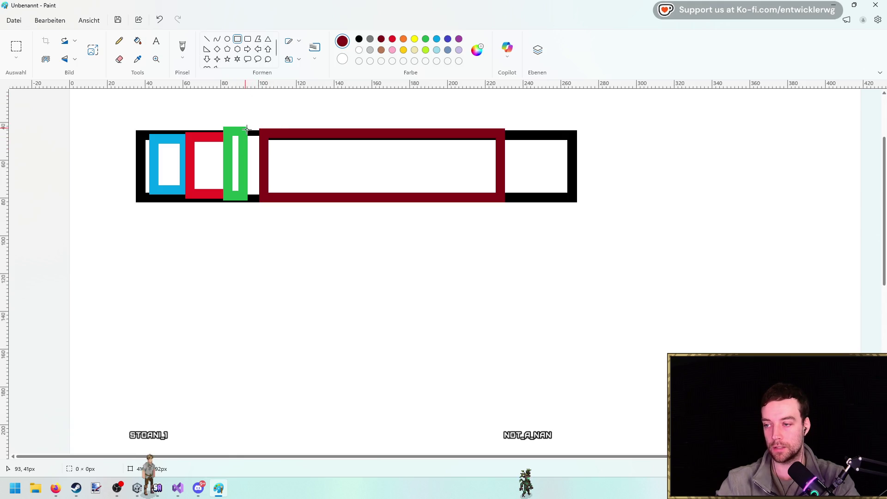
scroll(248, 202, "up", 1)
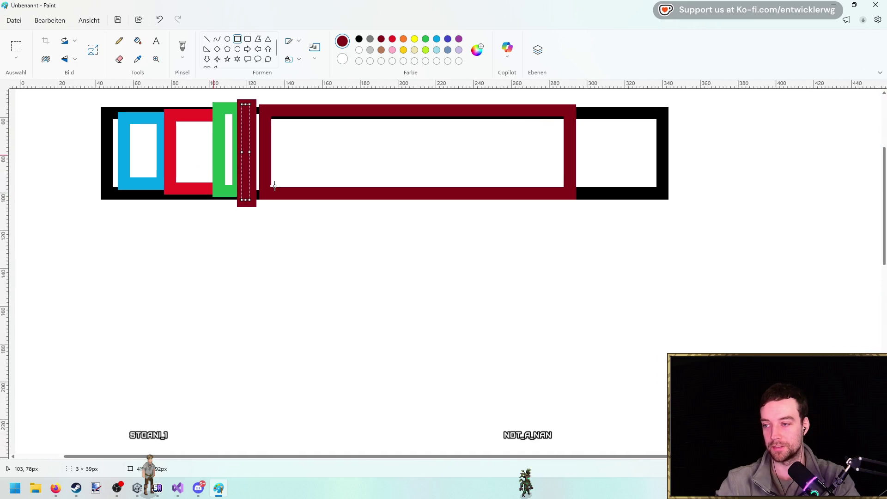
key("ctrl+z")
left_click_drag(305, 131, 340, 182)
key("ctrl+z")
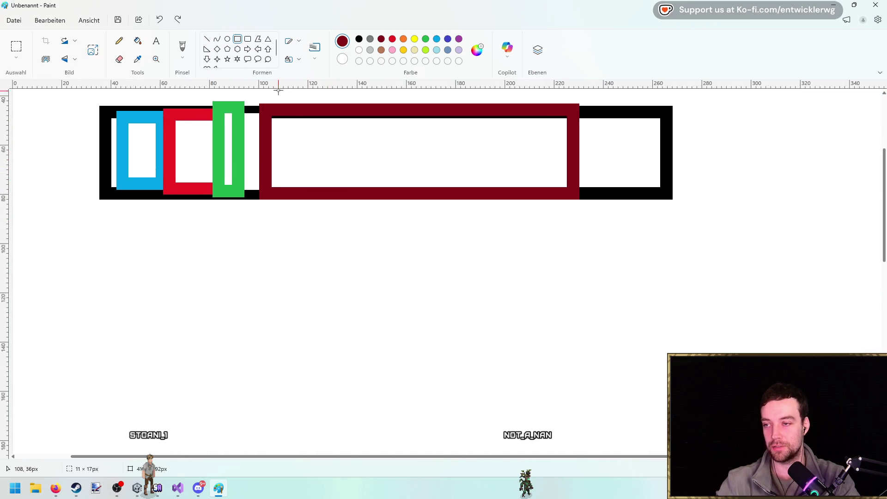
Draw two diagonal lines from the bar down to a black detail box below.
left_click_drag(212, 201, 138, 269)
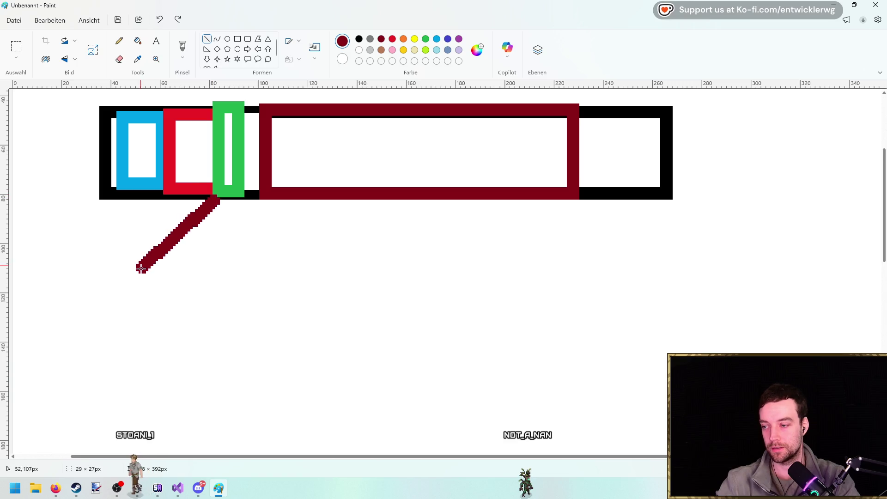
left_click_drag(258, 200, 318, 280)
scroll(369, 249, "down", 1)
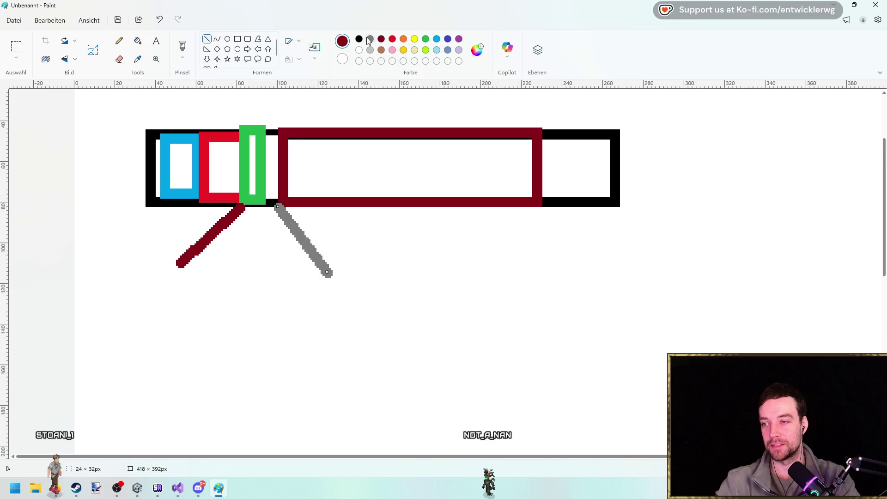
left_click(385, 236)
left_click(237, 39)
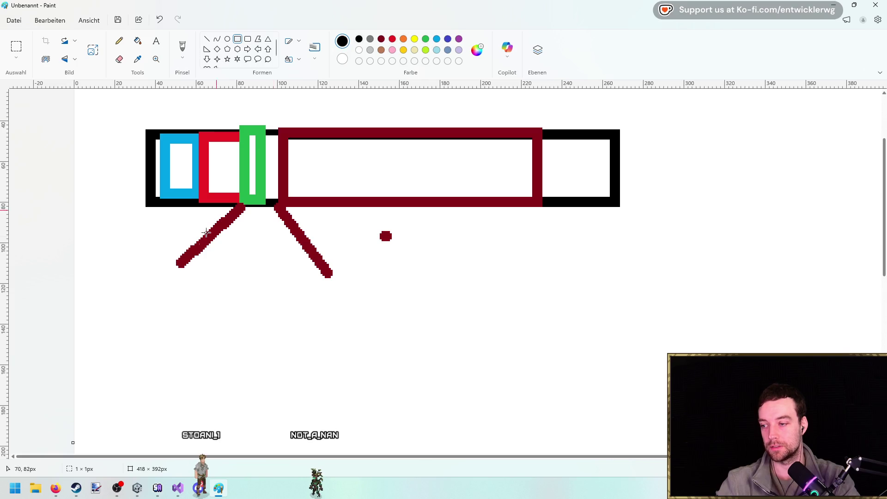
left_click_drag(171, 266, 328, 360)
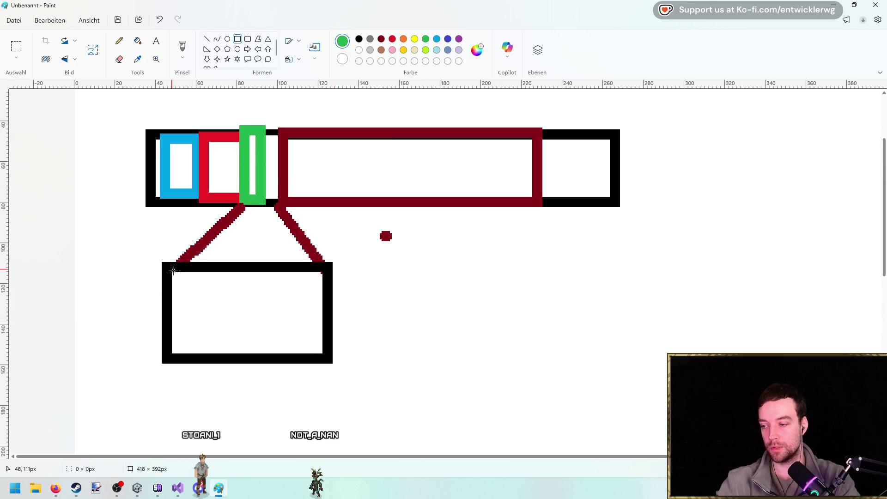
Fill the lower detail box with green, yellow and blue segments.
left_click_drag(173, 270, 205, 355)
left_click(392, 38)
left_click(381, 39)
left_click(403, 39)
left_click(414, 39)
left_click(426, 39)
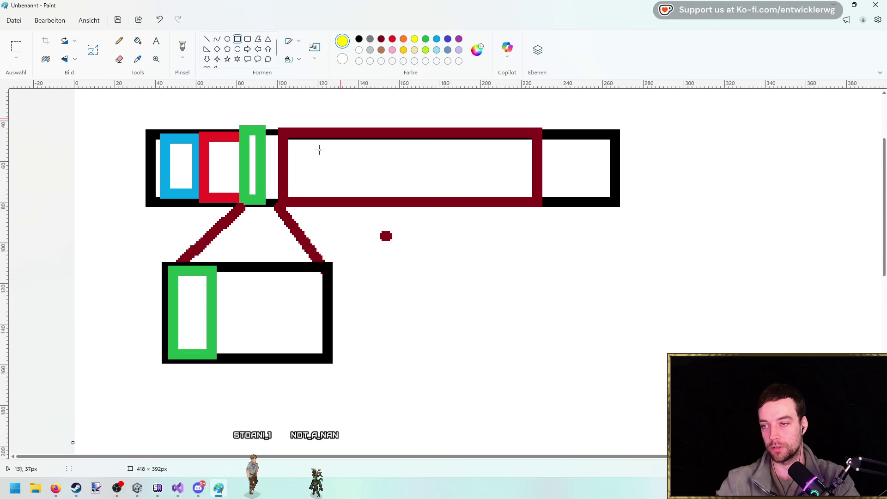
left_click_drag(215, 265, 265, 359)
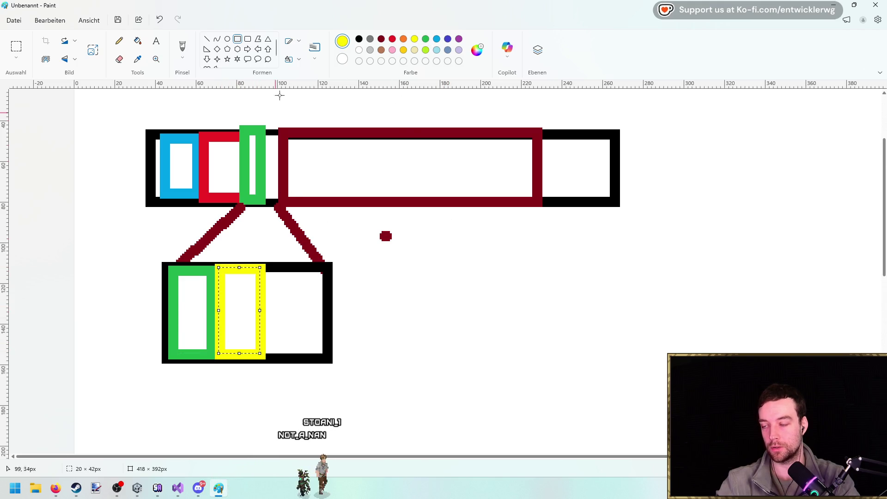
left_click(485, 107)
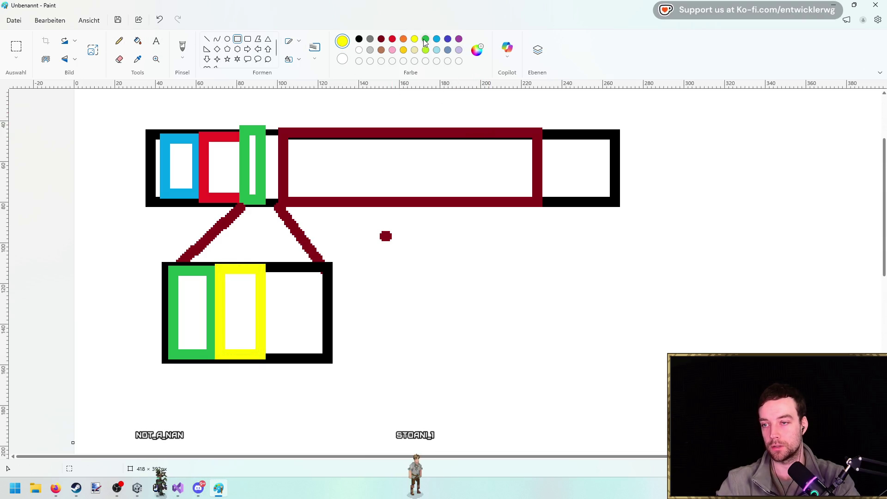
left_click_drag(265, 268, 309, 354)
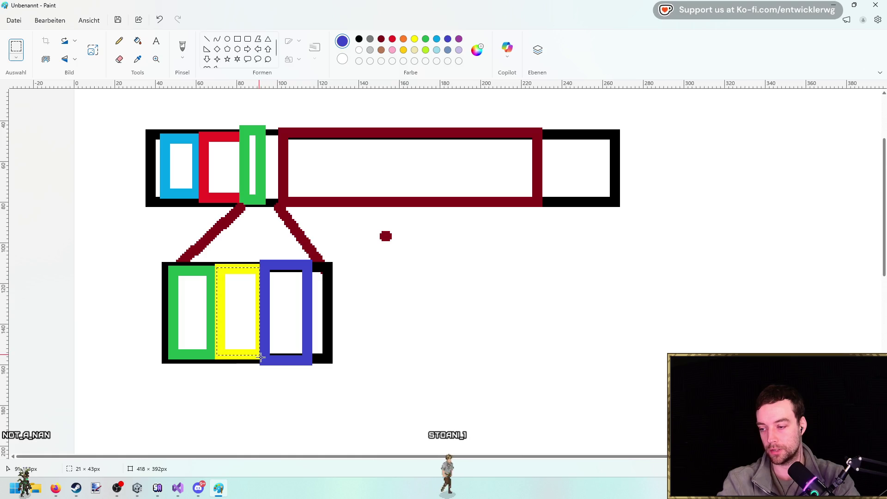
key("Delete")
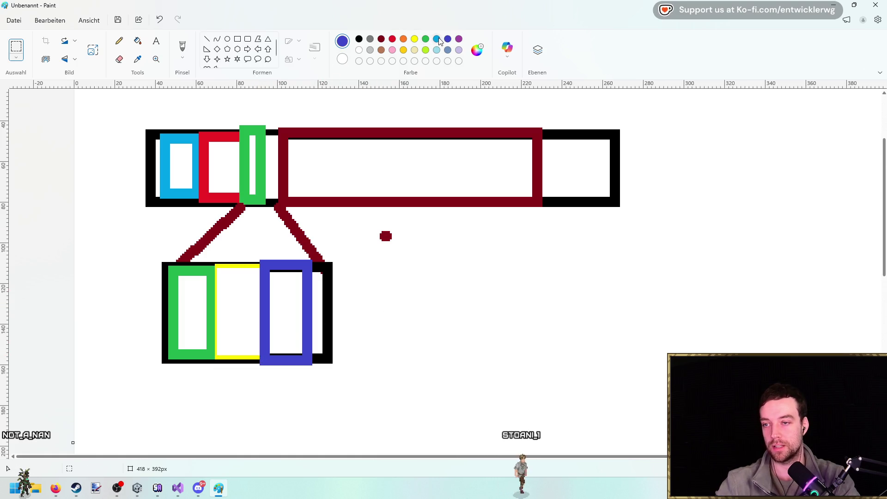
left_click(237, 39)
left_click_drag(216, 265, 236, 361)
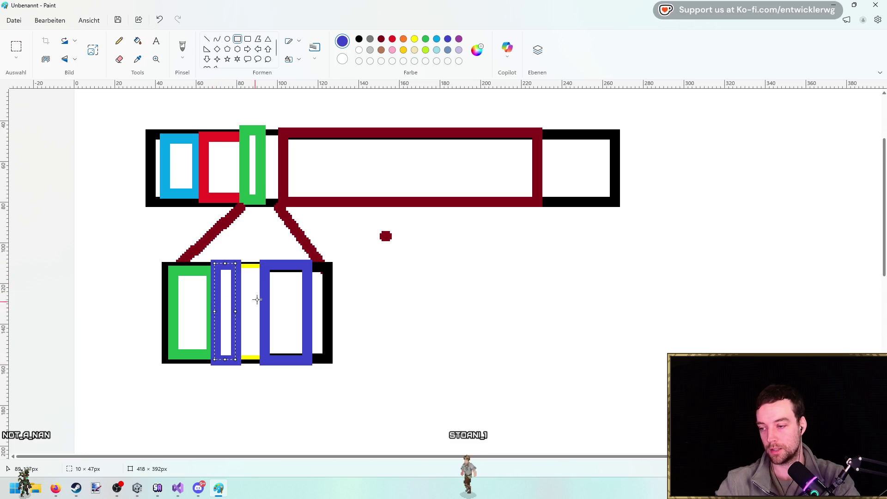
key("ctrl+z")
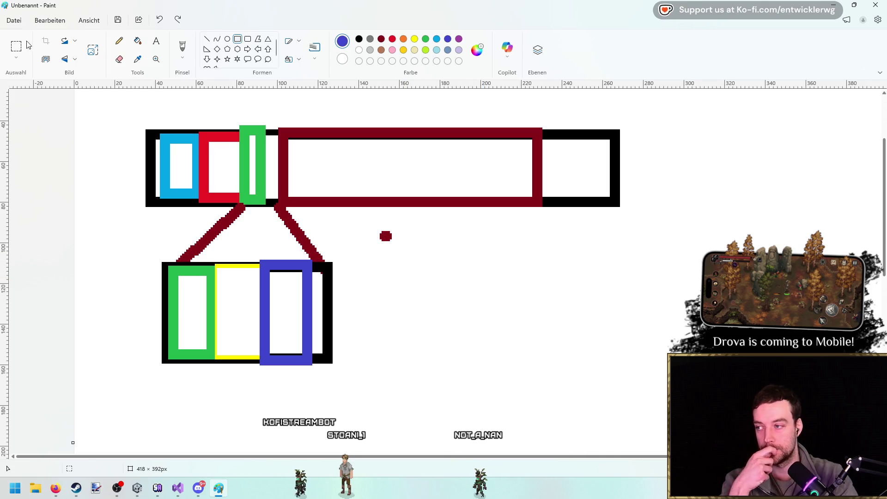
Draw a long black bar right of the sketch, then undo it.
scroll(578, 153, "down", 2)
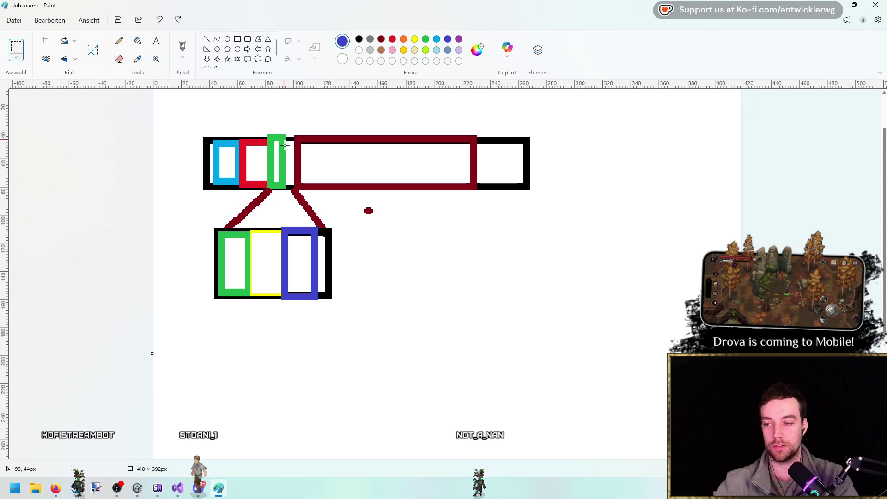
left_click(237, 39)
left_click(359, 39)
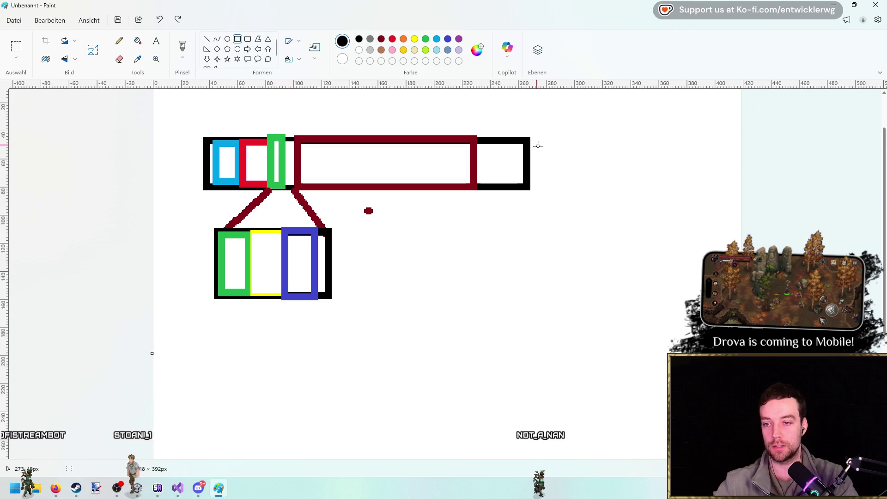
mouse_move(516, 140)
left_mouse_down()
mouse_move(685, 185)
mouse_move(734, 188)
left_mouse_up()
left_click(780, 178)
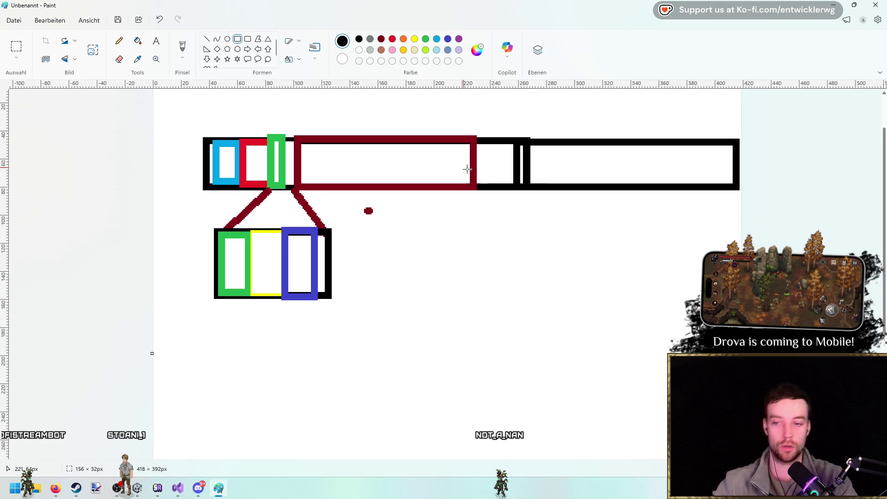
key("ctrl+z")
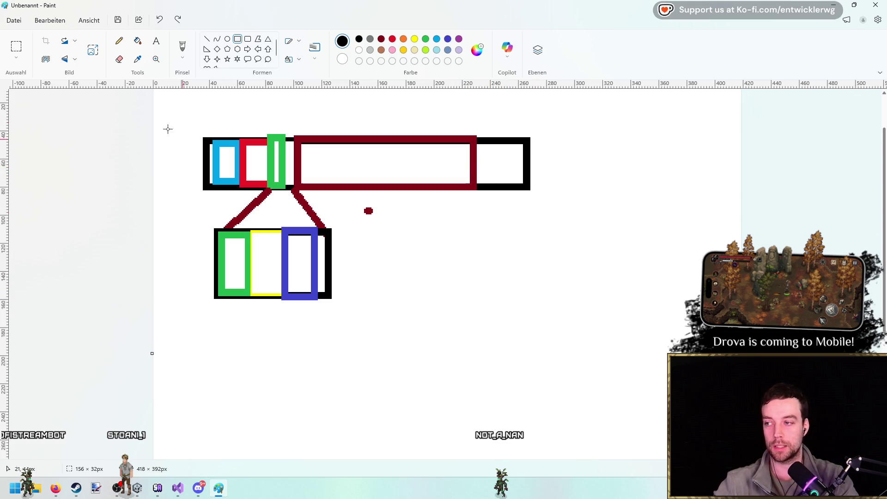
Select and delete the sketch, then close Paint choosing 'Nicht speichern'.
left_click_drag(540, 291, 537, 304)
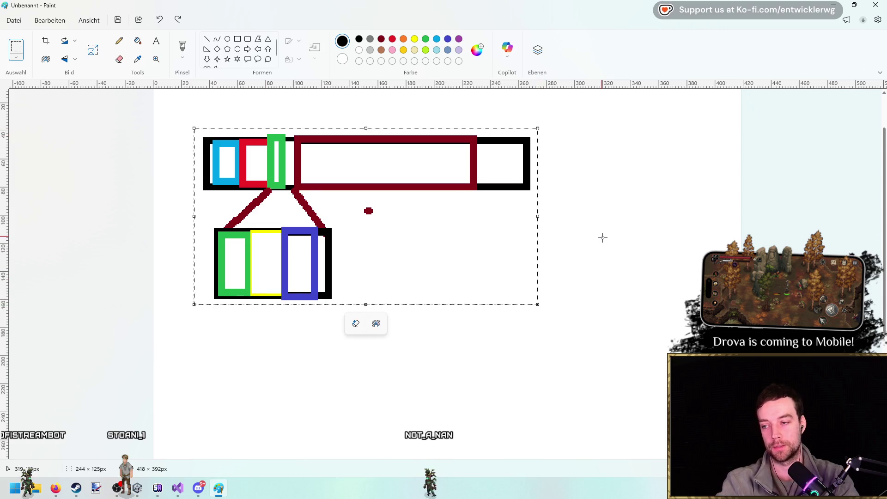
key("Delete")
key("alt+F4")
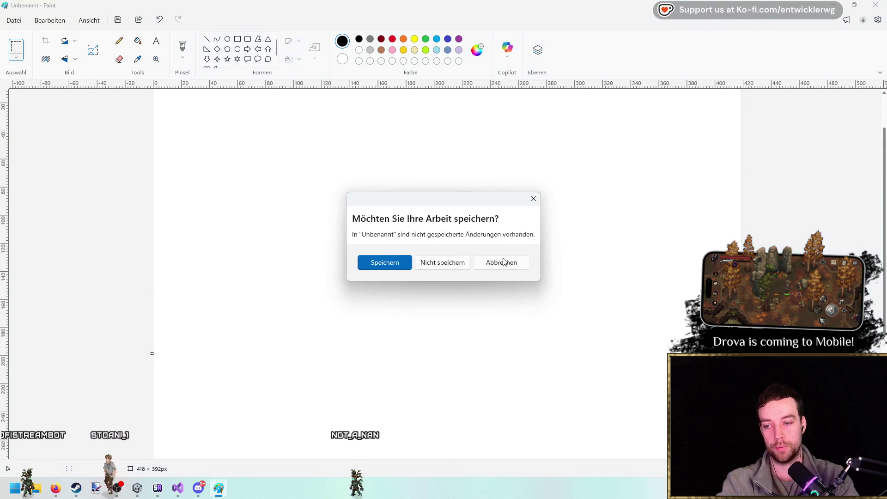
left_click(444, 263)
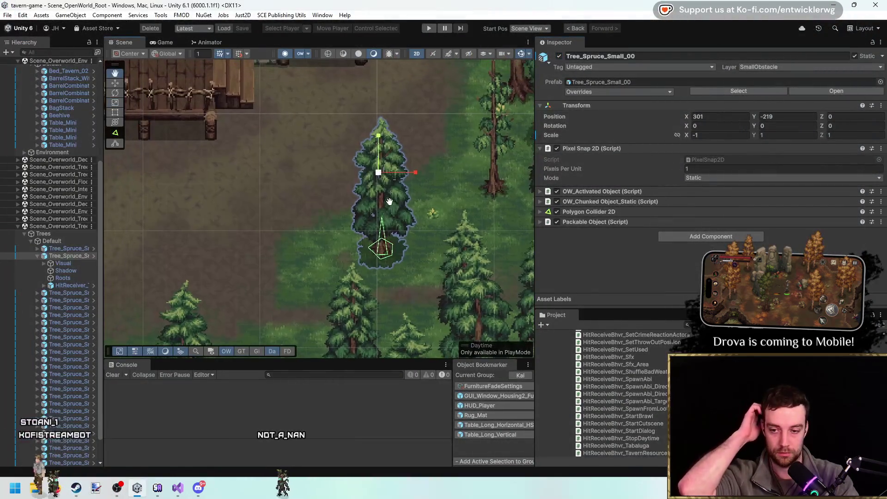
scroll(361, 323, "up", 2)
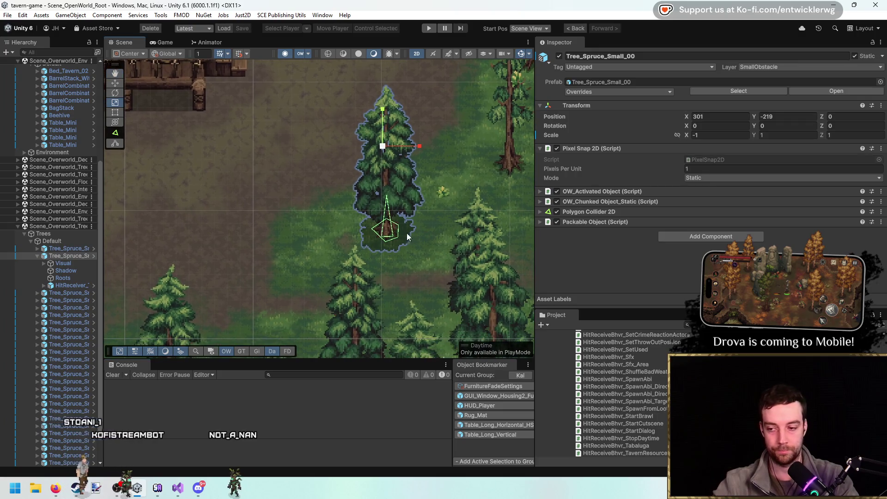
left_click_drag(375, 185, 394, 237)
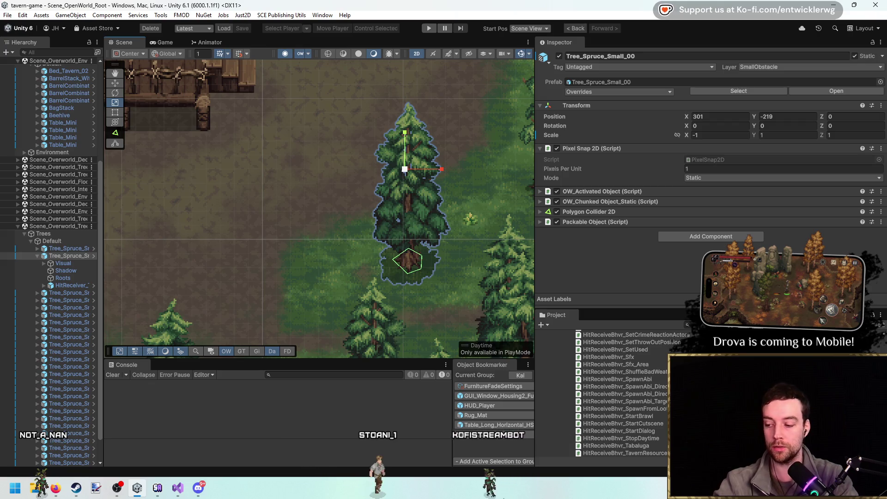
key("super")
Launch Paint and draw two adjoining black rectangles with the Rectangle tool.
type("paint")
key("Return")
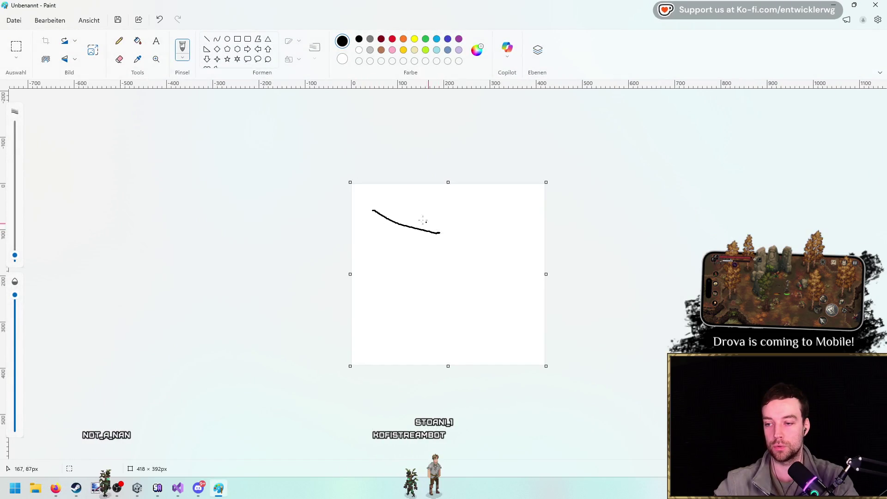
left_click(237, 39)
left_click_drag(375, 199, 377, 201)
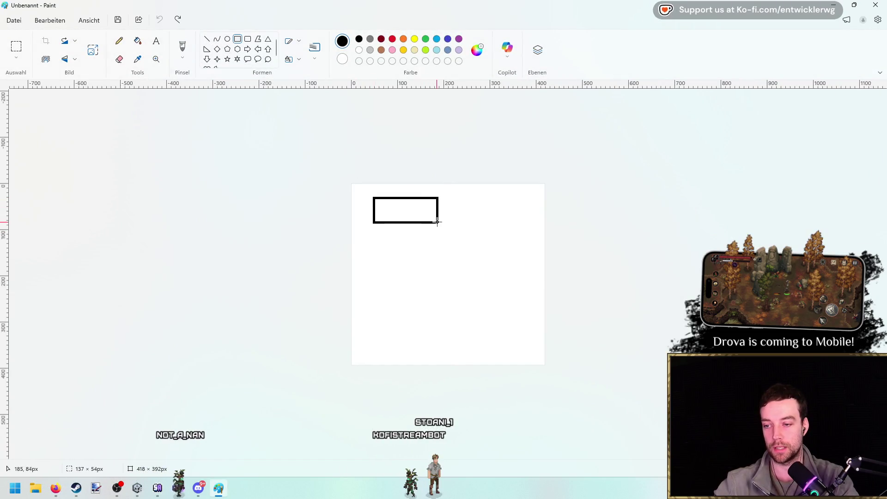
scroll(462, 189, "up", 2)
left_click_drag(436, 169, 529, 201)
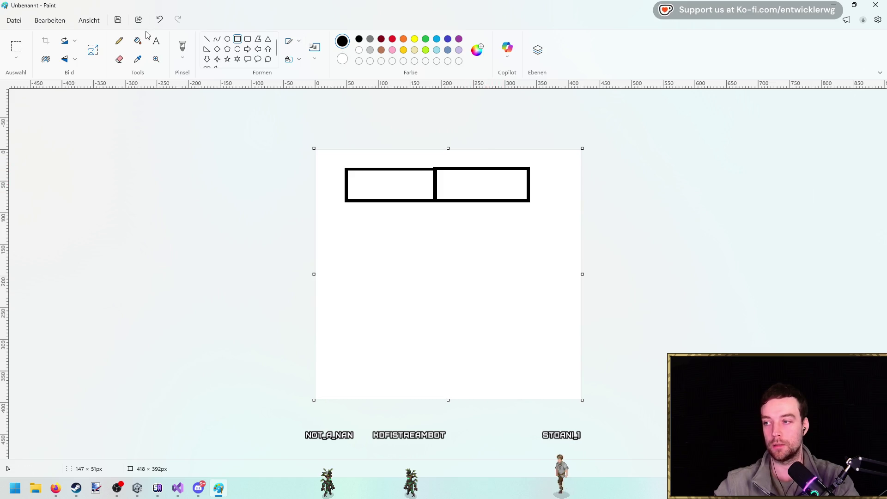
scroll(435, 146, "up", 1)
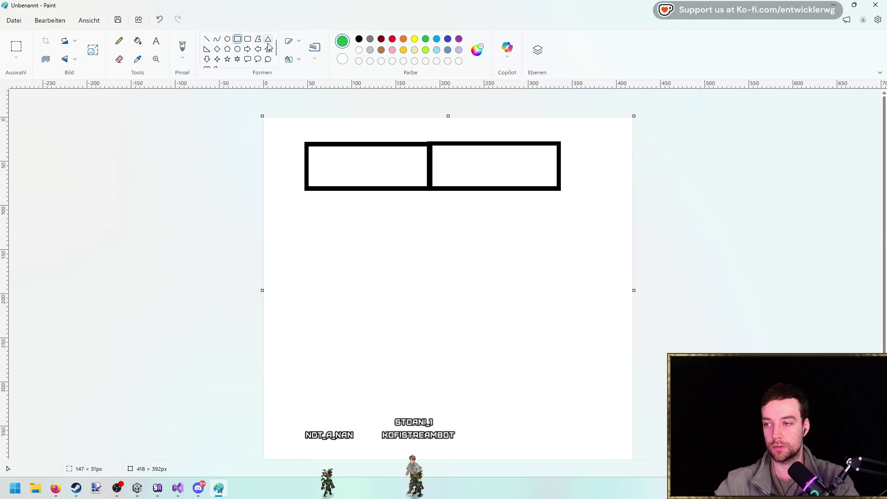
Draw a green rectangle over the left box, undoing the misplaced green attempts.
mouse_move(309, 146)
left_mouse_down()
mouse_move(413, 186)
mouse_move(454, 187)
left_mouse_up()
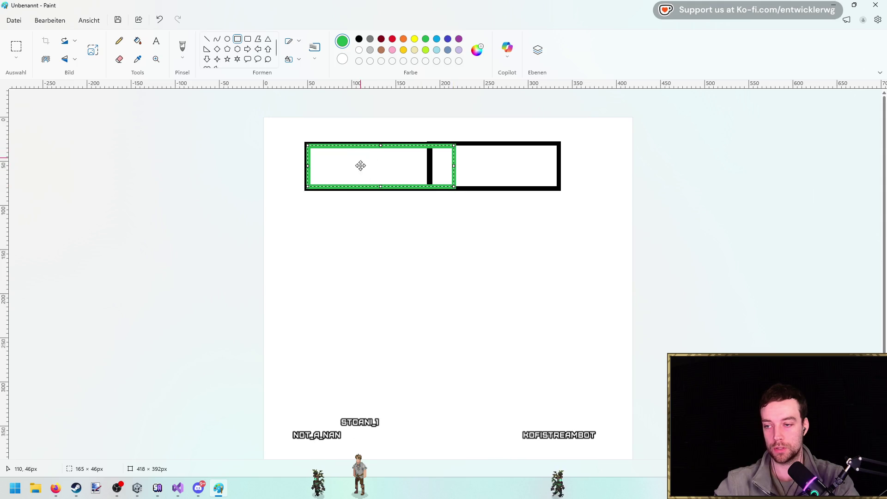
key("ctrl+z")
left_click_drag(308, 146, 415, 186)
mouse_move(416, 133)
left_mouse_down()
mouse_move(522, 191)
mouse_move(576, 200)
left_mouse_up()
key("ctrl+z")
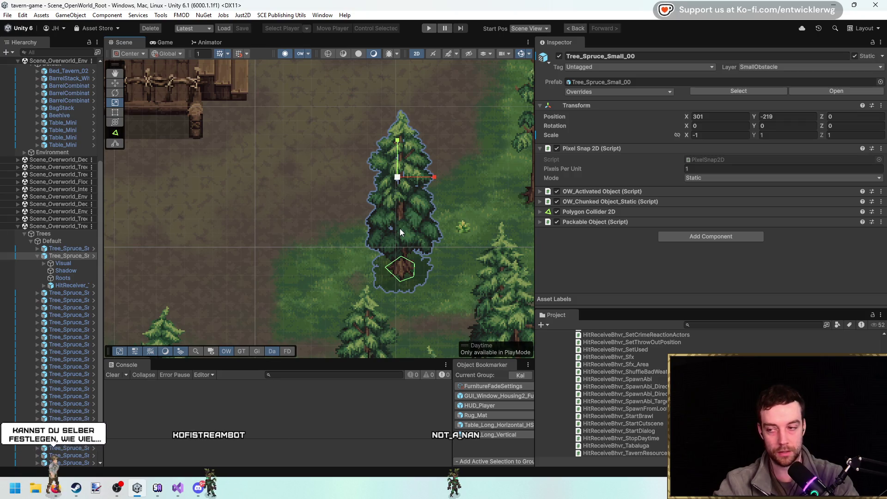
Open Project Settings from the Edit menu.
left_click(22, 15)
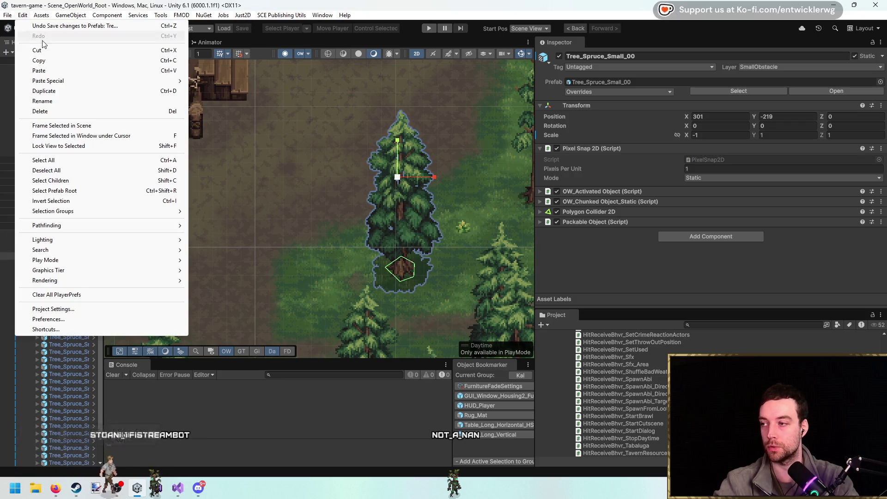
left_click(90, 311)
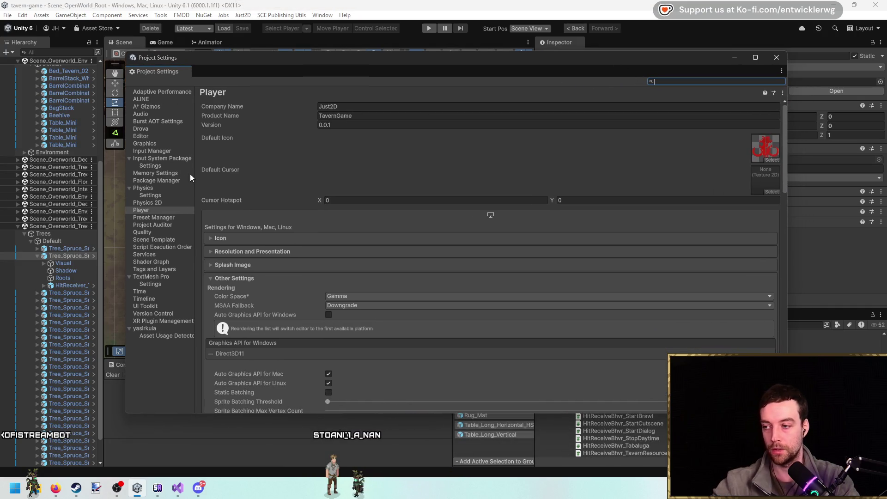
Show Memory Settings for Players, expanding the Main, Gfx, Other and Shared Bucket allocators.
left_click(174, 175)
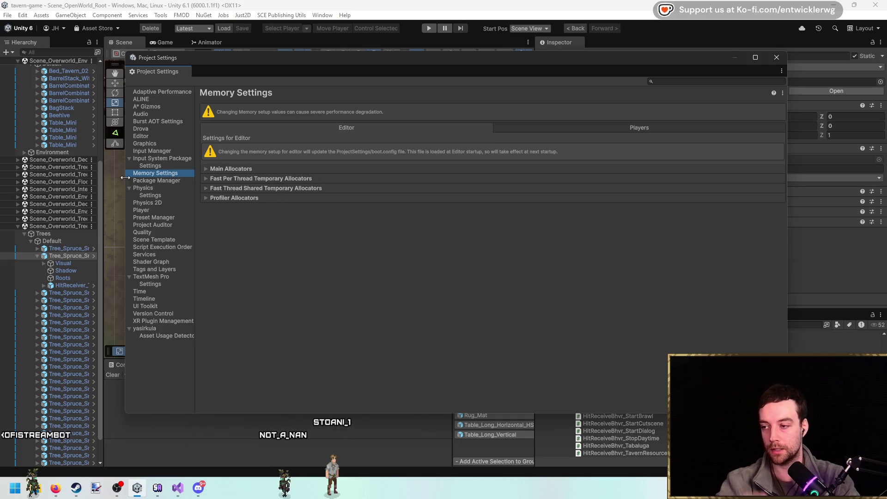
left_click(644, 128)
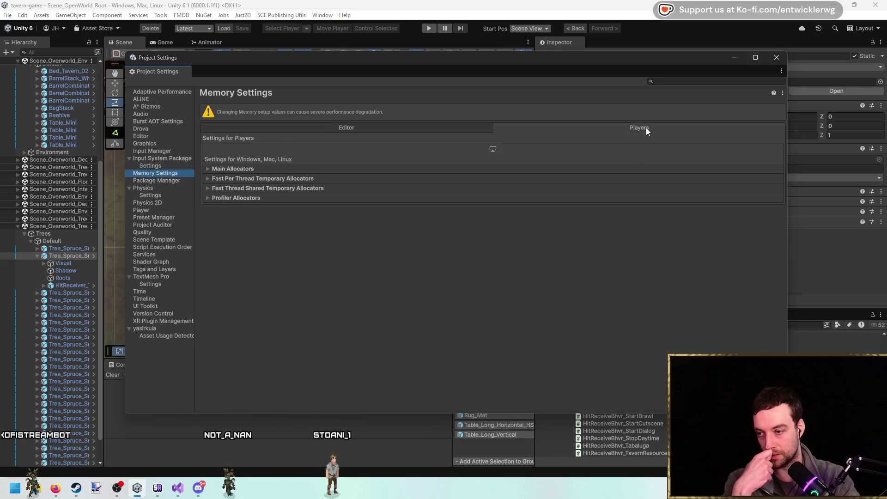
left_click(232, 170)
left_click(247, 181)
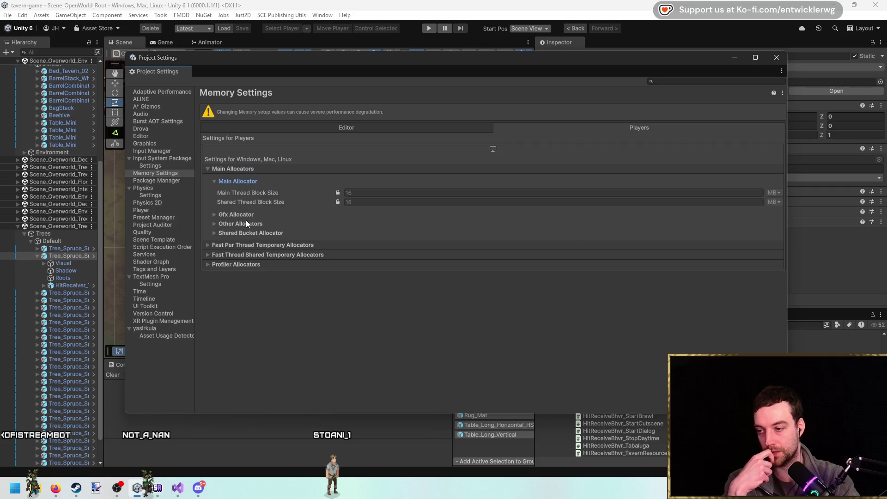
left_click(241, 214)
left_click(250, 251)
left_click(259, 280)
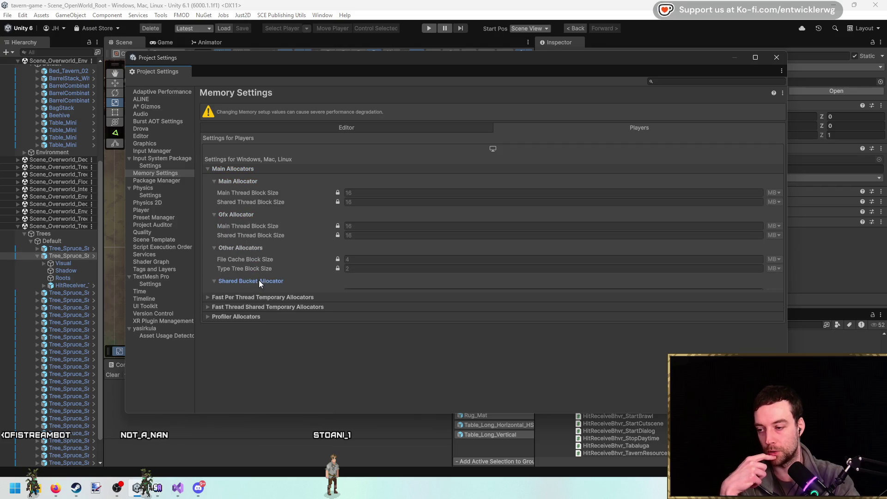
left_click_drag(405, 73, 353, 28)
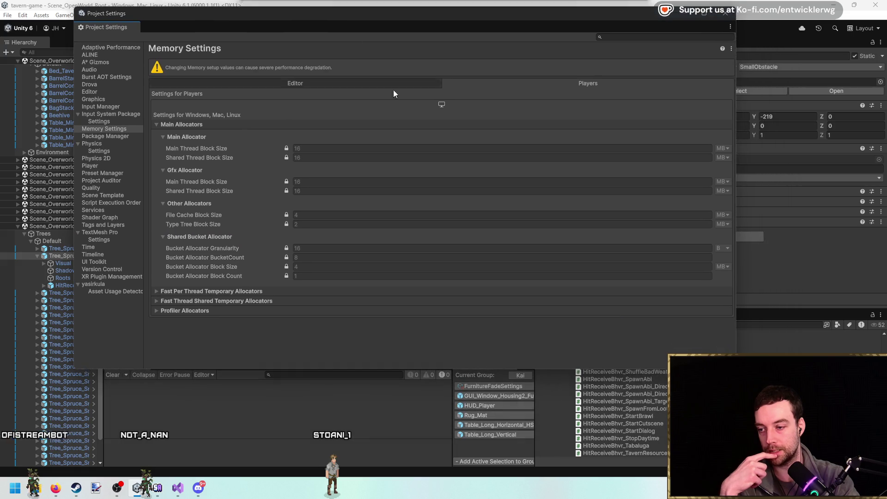
left_click_drag(736, 369, 784, 429)
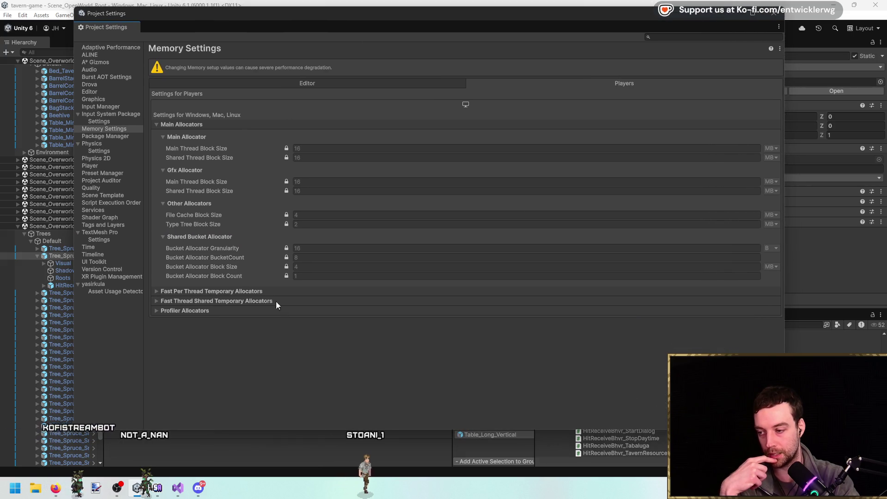
Expand the Fast Per Thread, Fast Thread Shared Temporary and Profiler allocator sections.
left_click(242, 293)
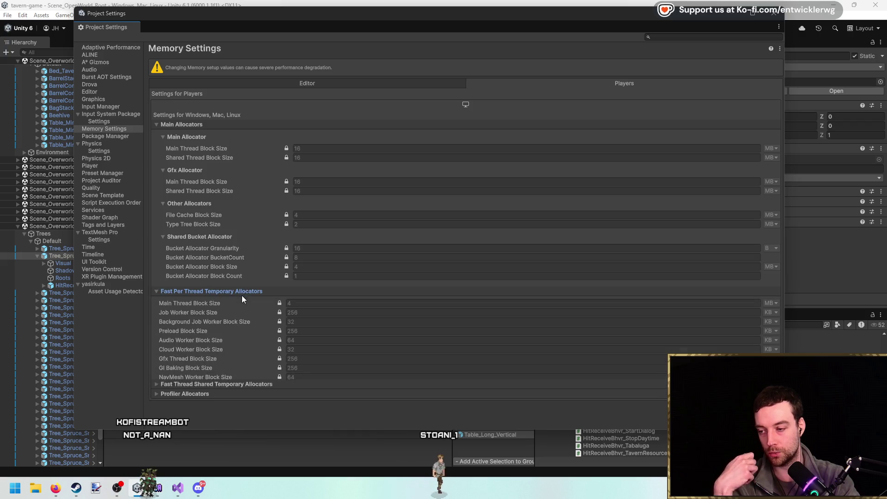
left_click(242, 391)
scroll(165, 418, "down", 1)
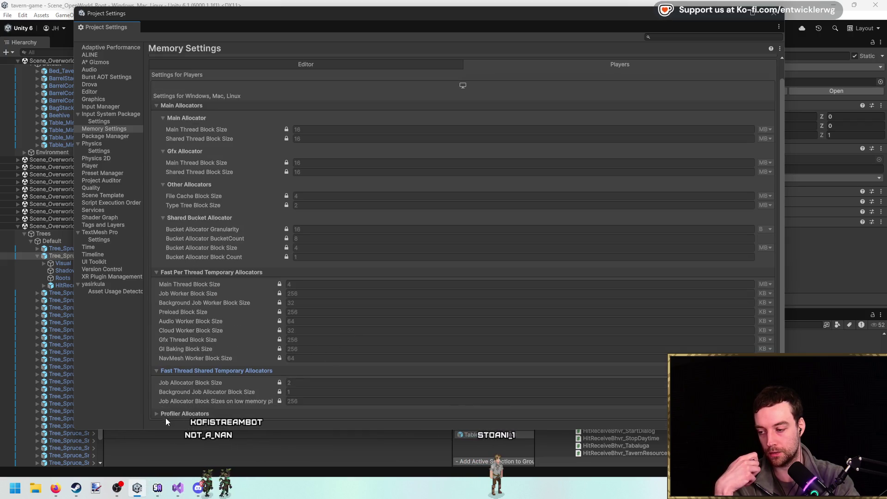
left_click(198, 412)
scroll(418, 293, "down", 1)
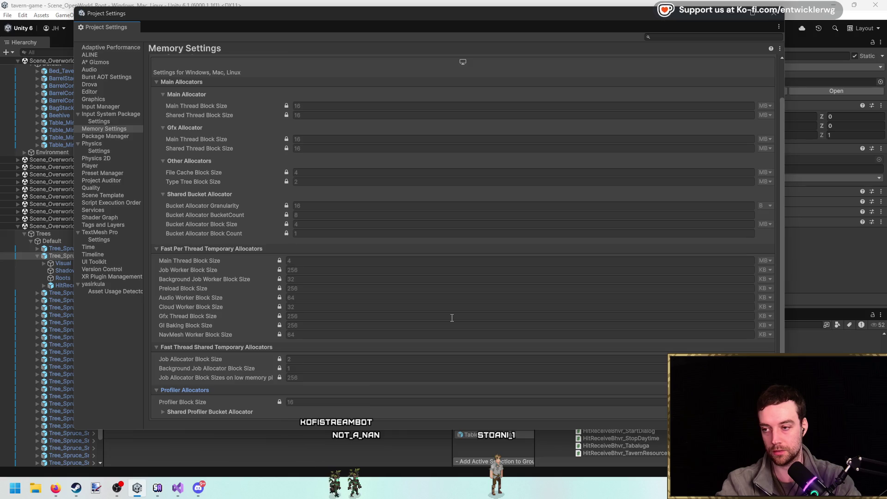
scroll(483, 289, "up", 1)
scroll(484, 256, "down", 1)
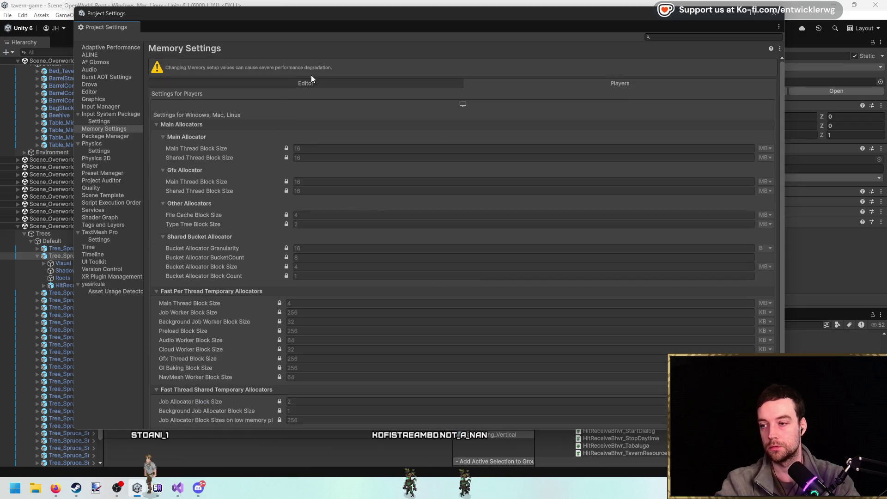
Collapse the allocator foldouts, re-expand Main Allocators, and close Project Settings.
left_click(203, 129)
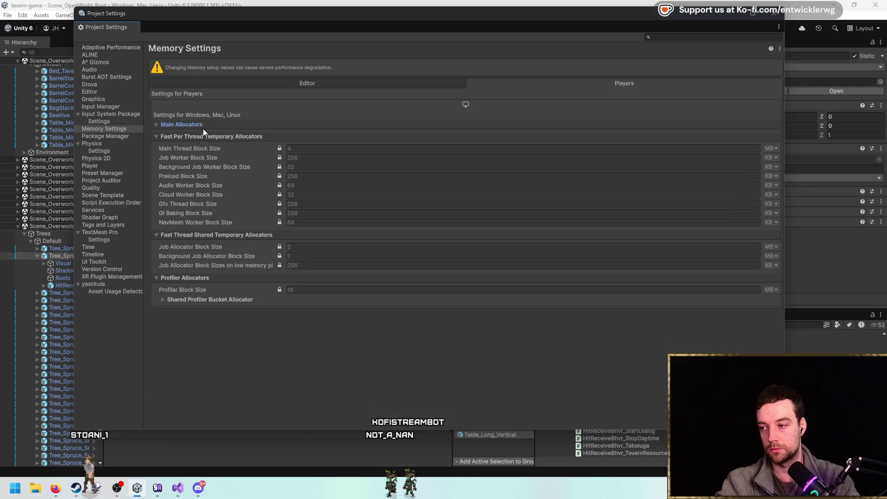
left_click(203, 134)
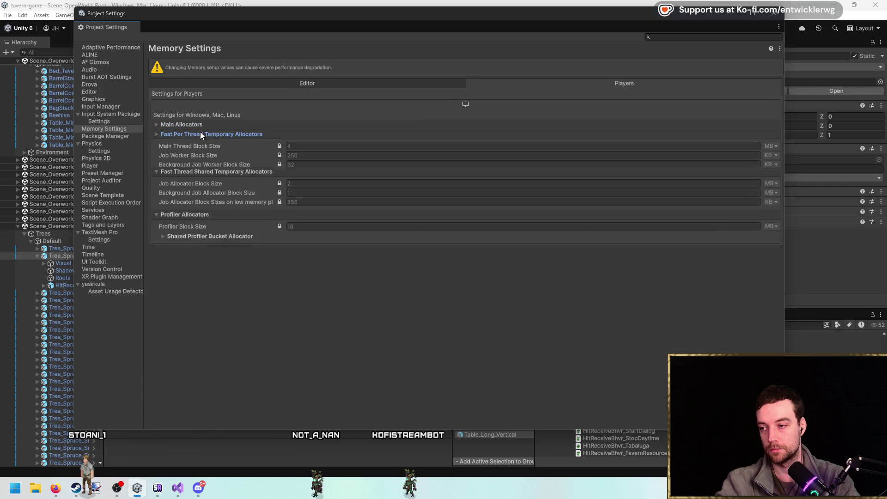
left_click(198, 147)
left_click(205, 176)
left_click(204, 175)
left_click(191, 154)
left_click(188, 126)
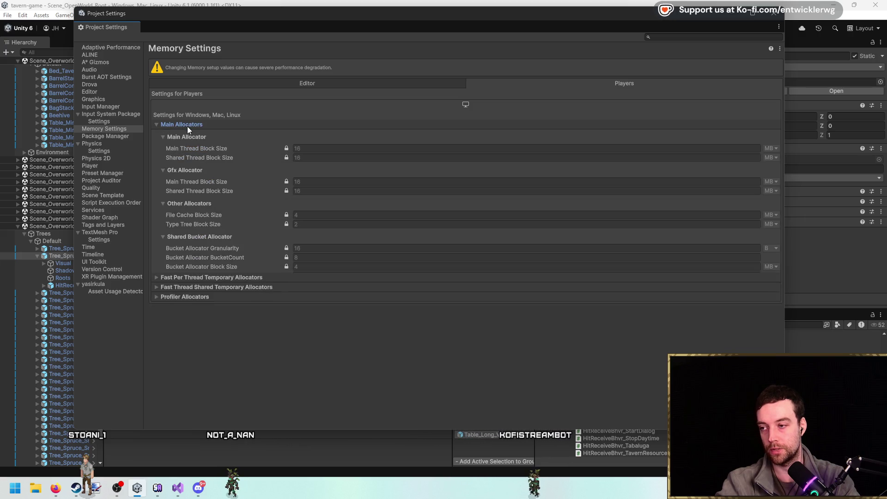
left_click(776, 18)
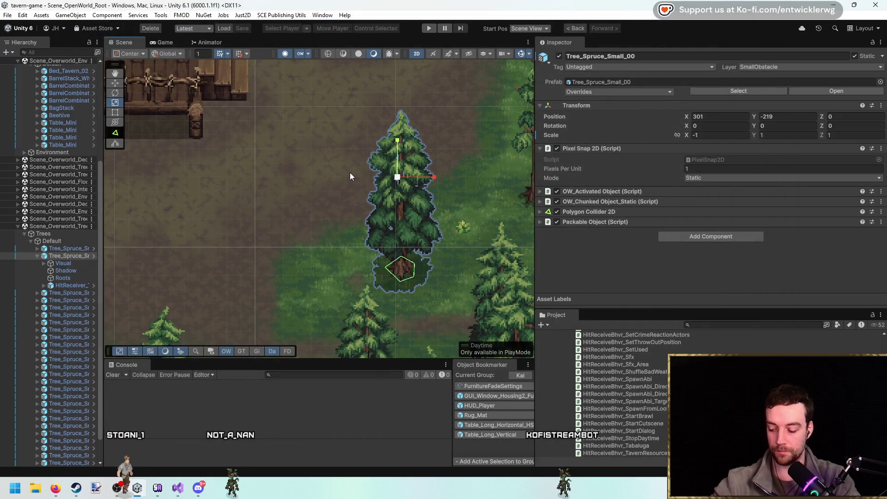
scroll(359, 189, "up", 2)
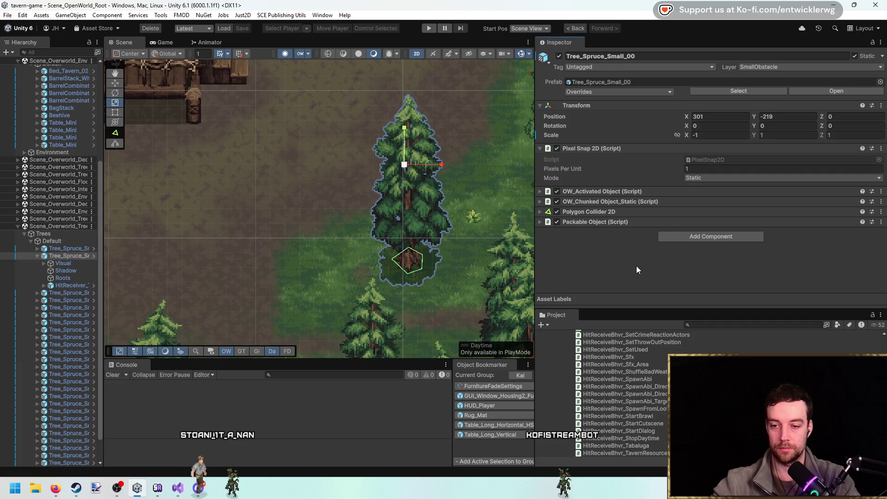
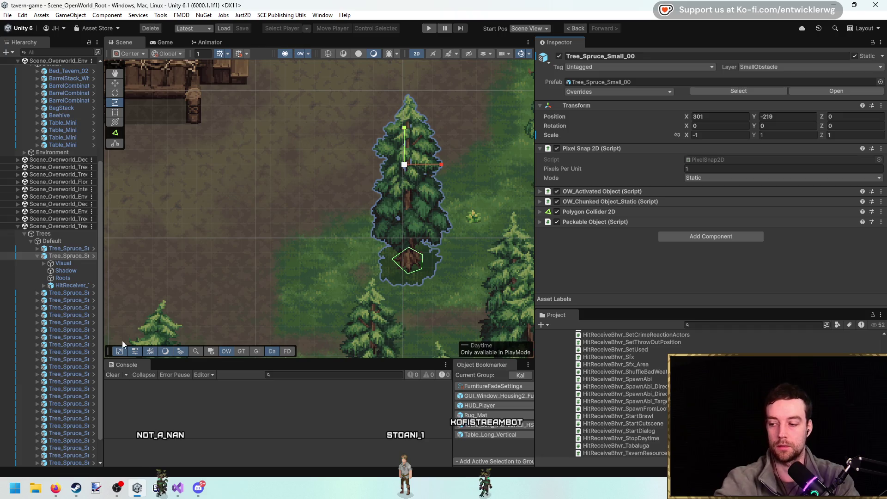
Frame the selected spruce near the tavern, then maximize the Scene view to fill the editor.
scroll(291, 273, "up", 1)
mouse_move(295, 270)
left_mouse_down()
mouse_move(317, 209)
mouse_move(272, 284)
left_mouse_up()
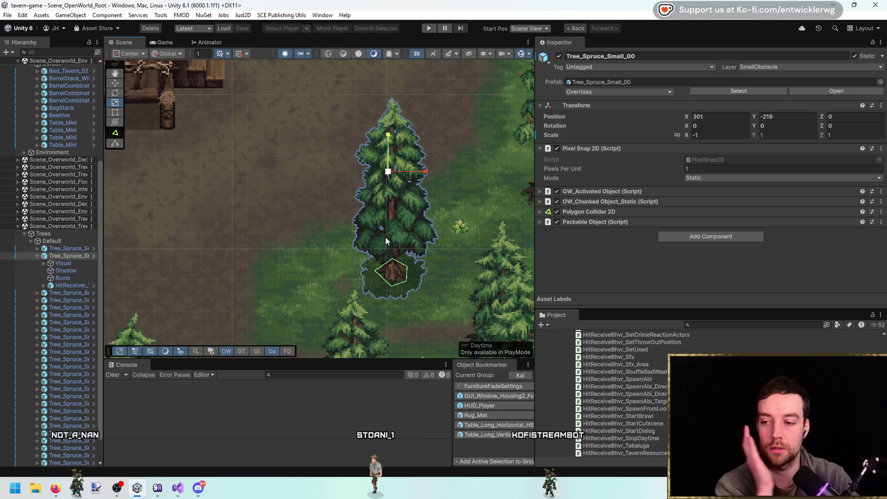
left_click_drag(386, 237, 383, 230)
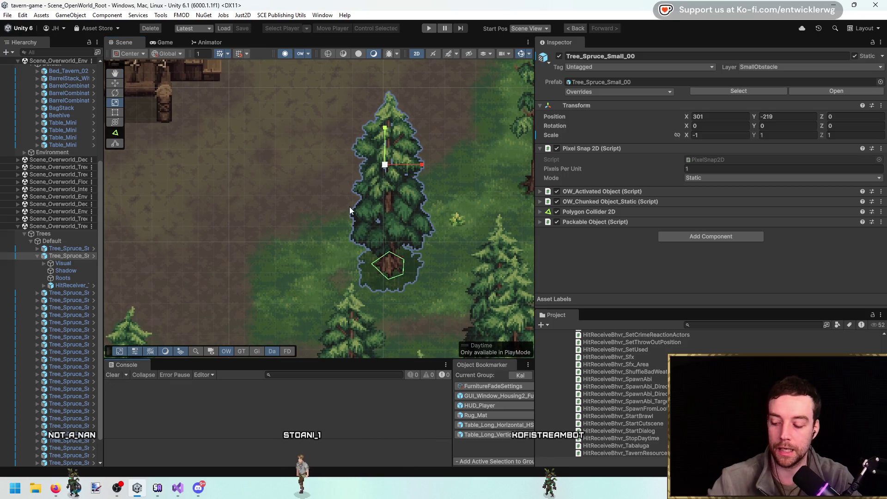
left_click_drag(349, 207, 345, 226)
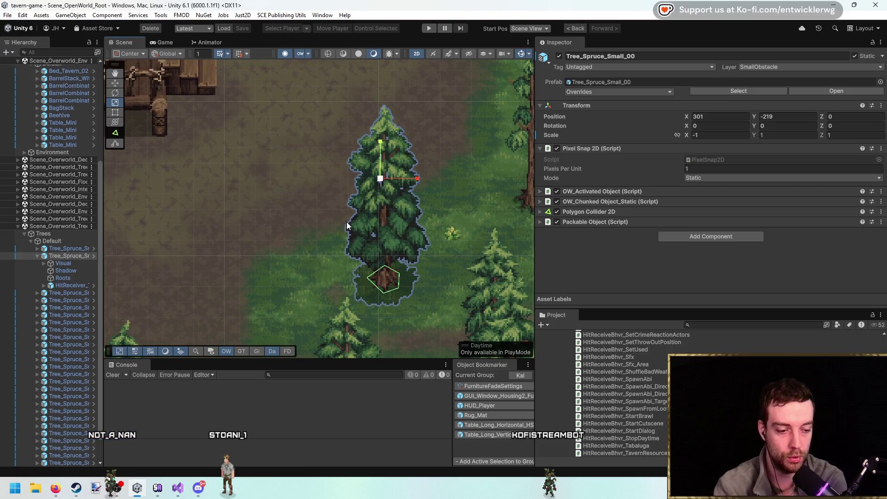
scroll(346, 222, "down", 5)
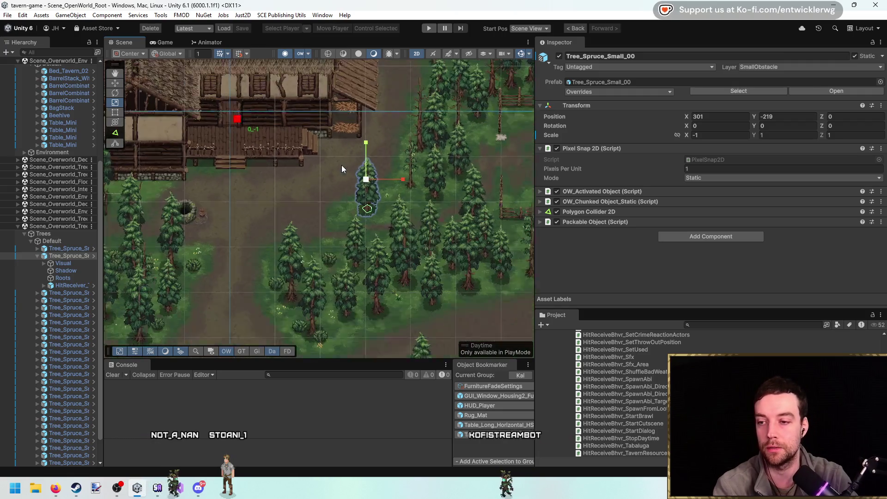
double_click(344, 43)
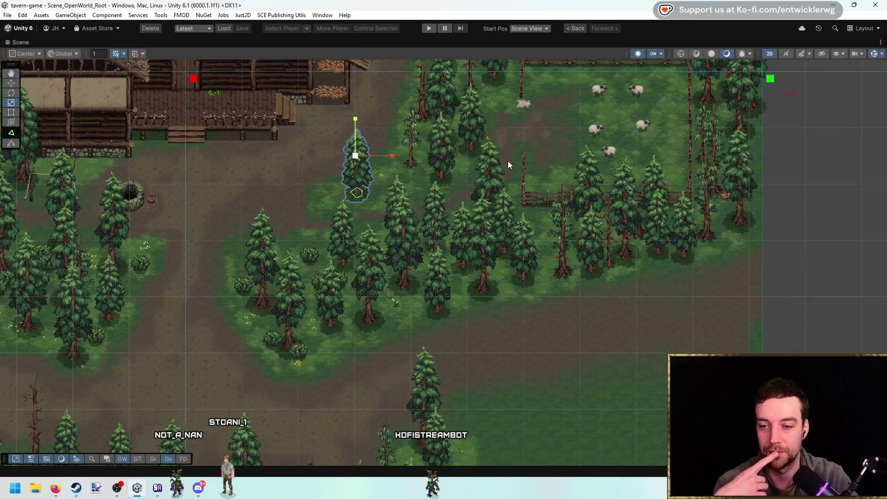
Select the spruce tree standing near the sheep pen fence.
left_click_drag(508, 165, 466, 197)
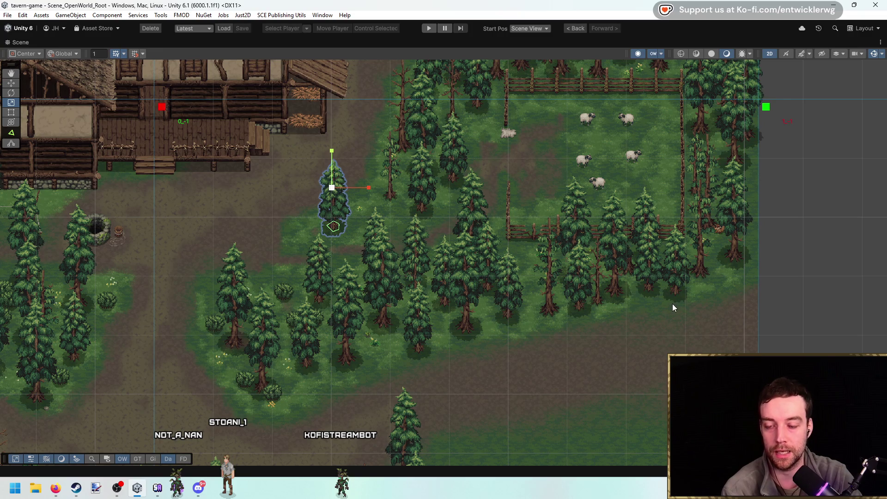
scroll(435, 207, "up", 5)
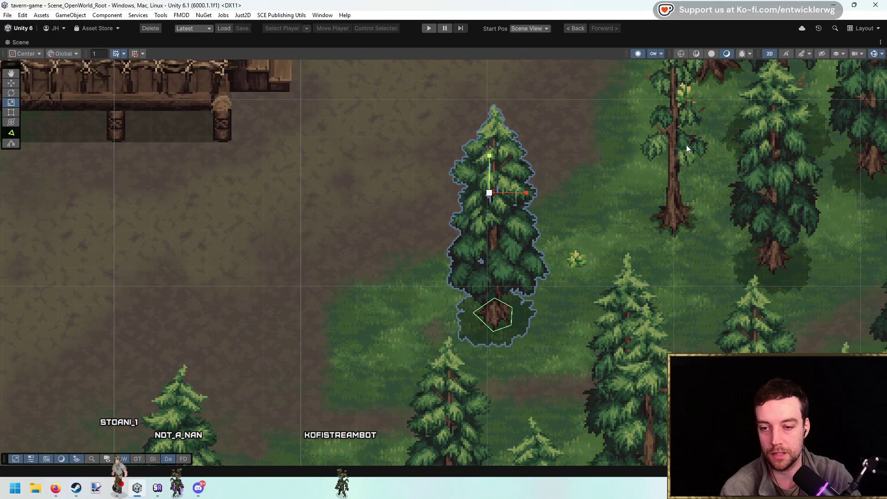
scroll(424, 383, "down", 5)
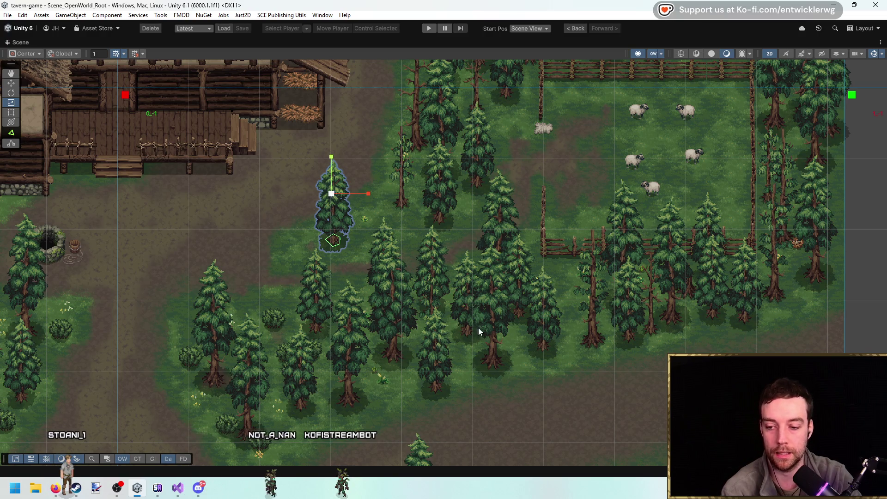
left_click(544, 343)
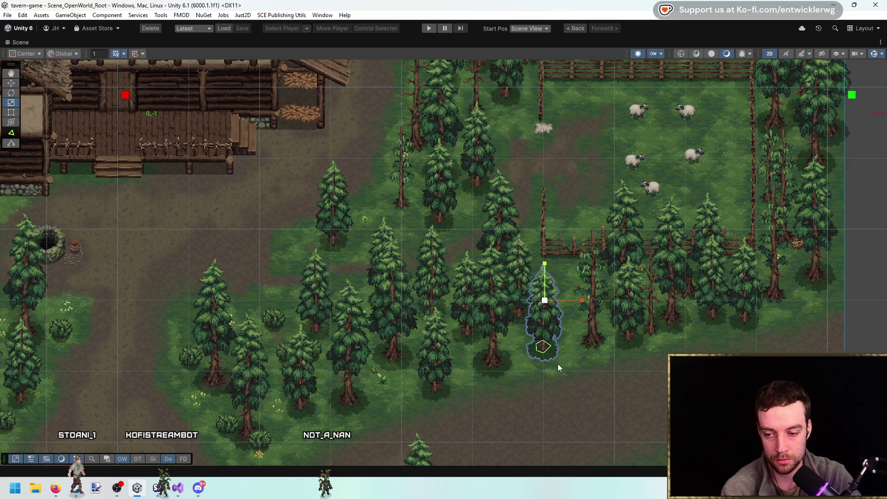
Pan the Scene view east to bring the forest edge and sheep pen into view.
scroll(331, 234, "up", 10)
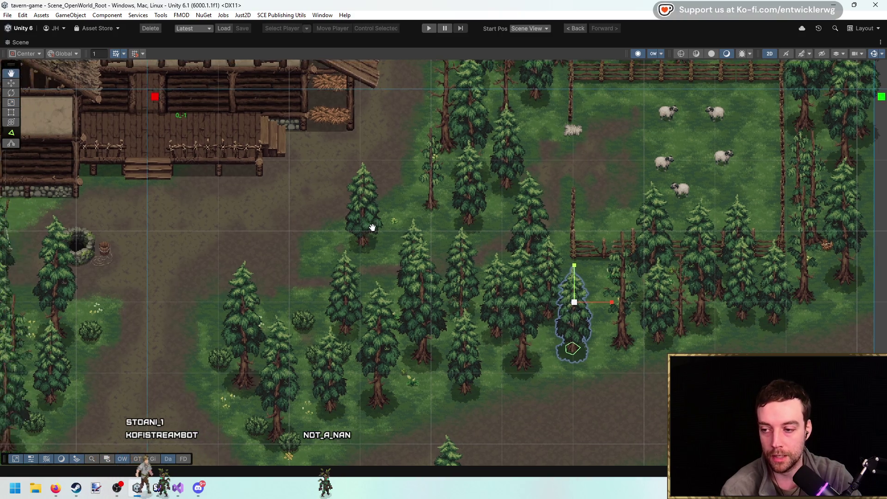
key("Right")
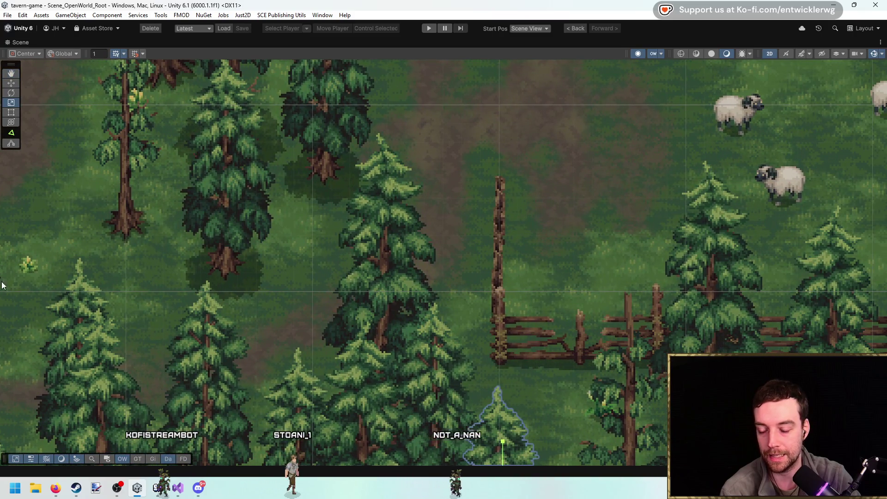
scroll(157, 234, "down", 3)
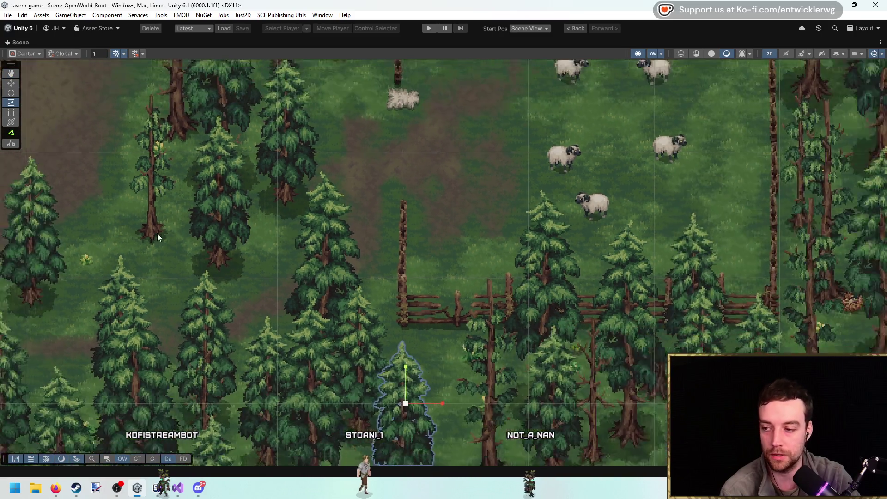
key("Right")
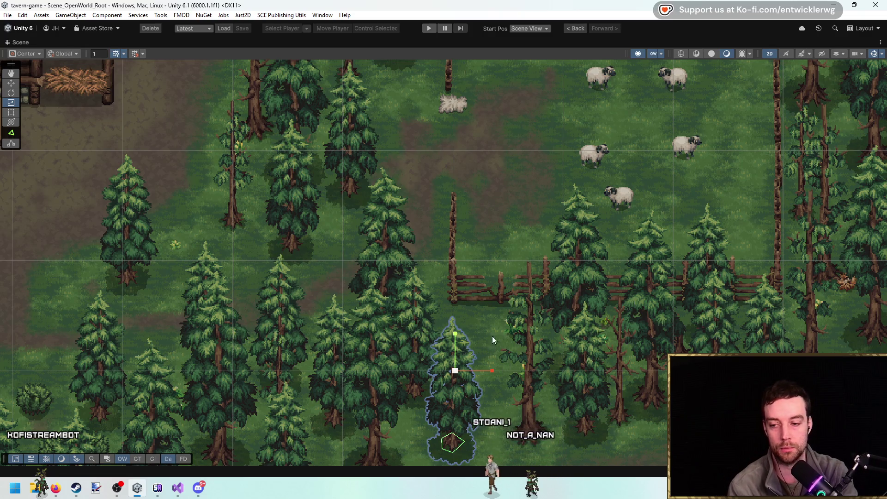
scroll(515, 317, "down", 5)
mouse_move(496, 302)
left_mouse_down()
mouse_move(565, 285)
mouse_move(562, 278)
left_mouse_up()
mouse_move(386, 271)
left_mouse_down()
mouse_move(498, 248)
mouse_move(411, 248)
left_mouse_up()
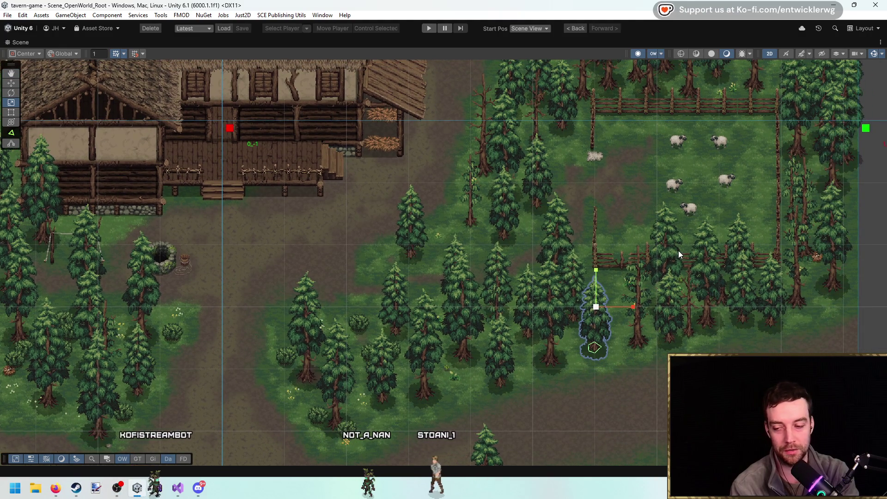
mouse_move(450, 285)
left_mouse_down()
mouse_move(475, 247)
mouse_move(568, 255)
mouse_move(514, 245)
left_mouse_up()
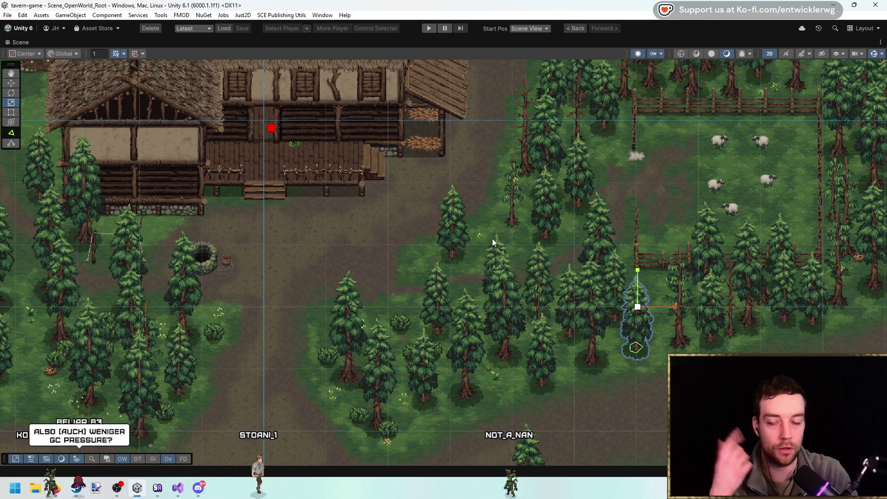
Zoom in on the forest, then switch to Visual Studio's HitReceiveBhvr_TavernResourceSpot.cs script.
scroll(502, 216, "up", 3)
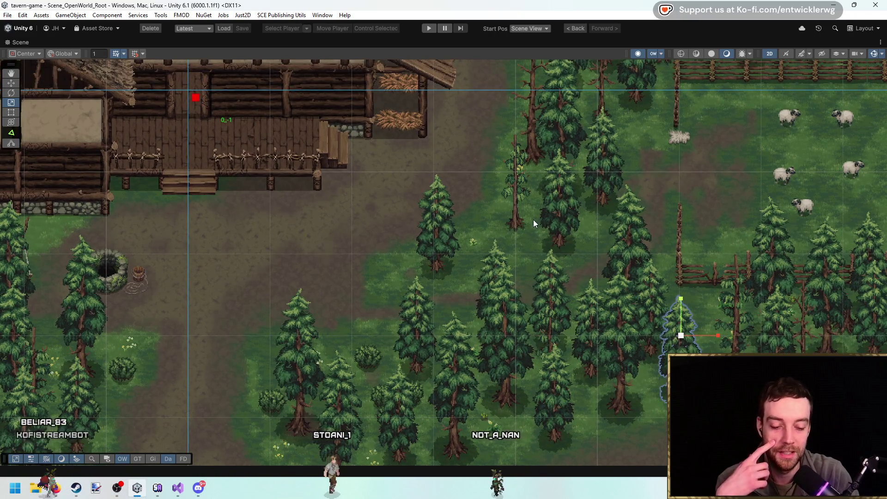
scroll(509, 270, "up", 2)
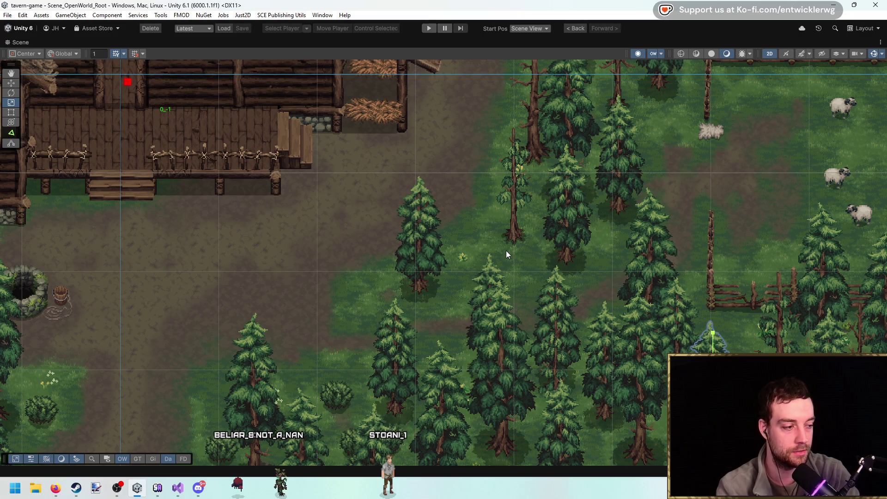
left_click_drag(459, 229, 442, 222)
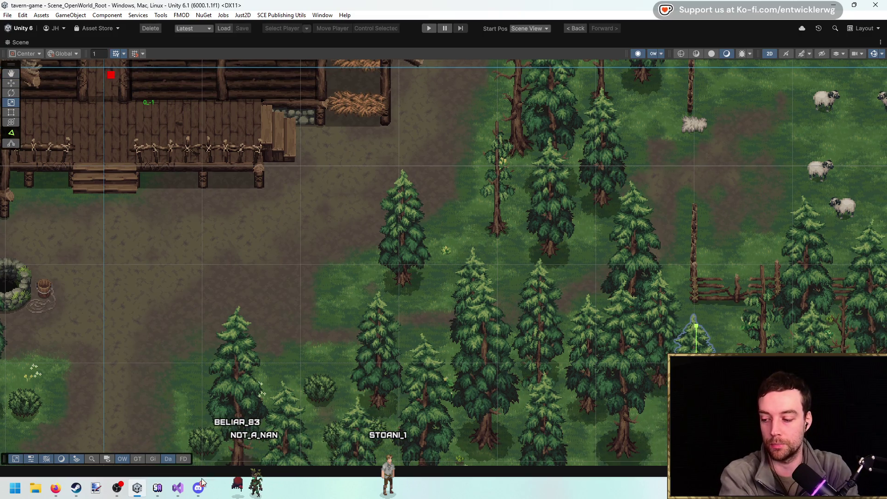
left_click(180, 486)
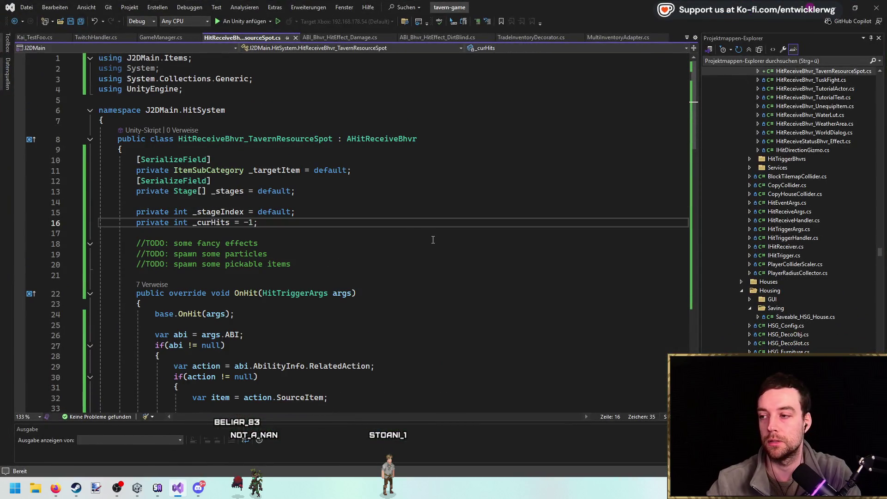
Code-search for 'Linq' and open ChunkPaintBrushEditor.cs at its System.Linq import.
left_click(339, 37)
scroll(370, 139, "up", 20)
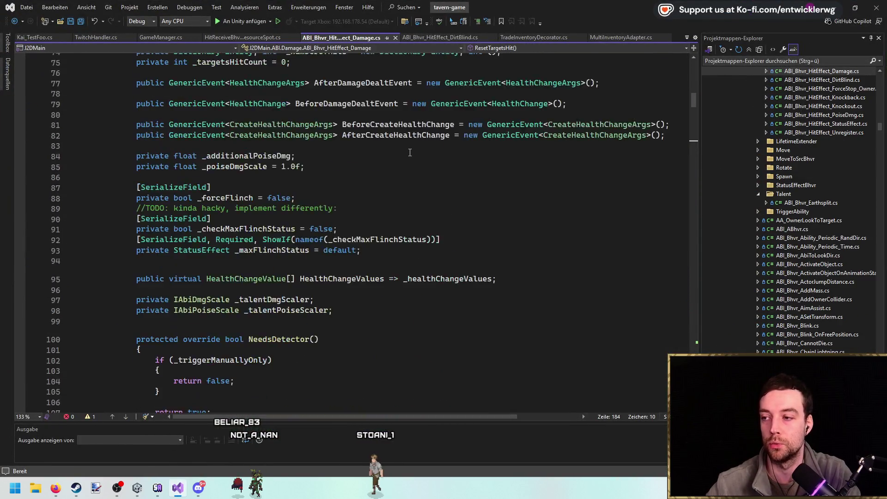
scroll(374, 134, "up", 2)
left_click(366, 119)
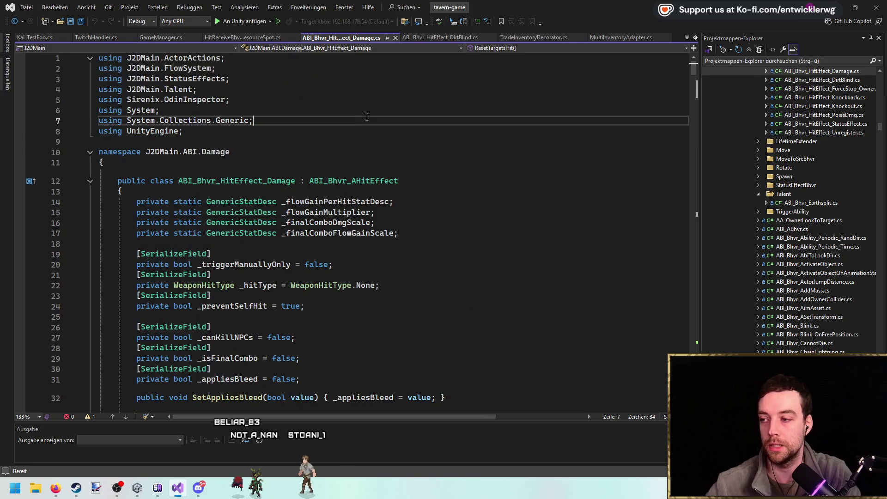
key("ctrl+t")
type("Linq")
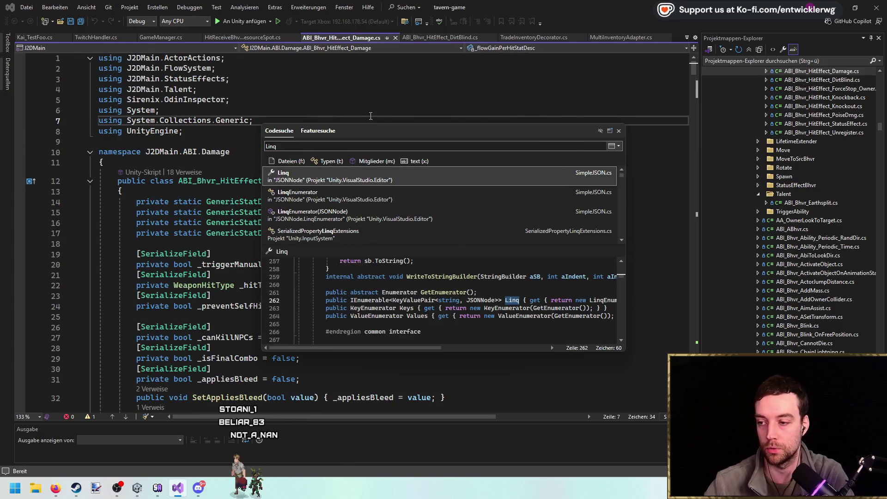
key("Down")
key("Down")
key("Down")
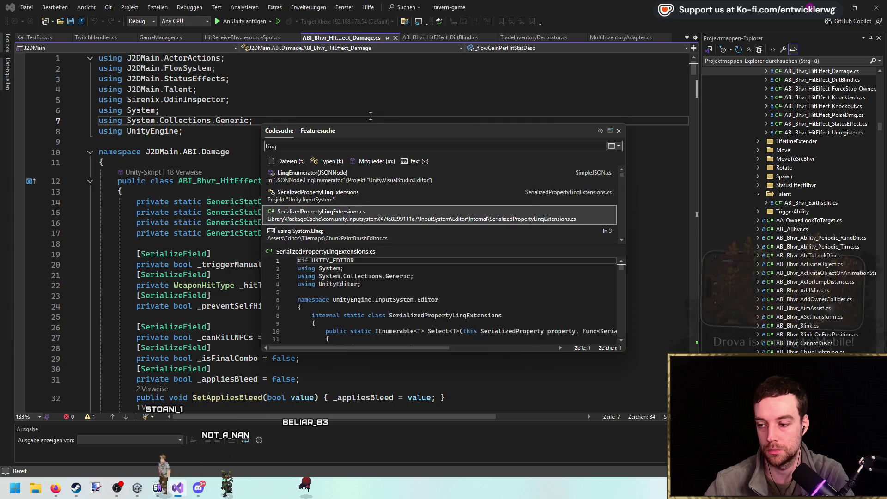
key("Return")
Remove the using System.Linq line from ChunkPaintBrushEditor.cs and save it.
scroll(336, 95, "down", 6)
scroll(336, 95, "up", 6)
key("ctrl+x")
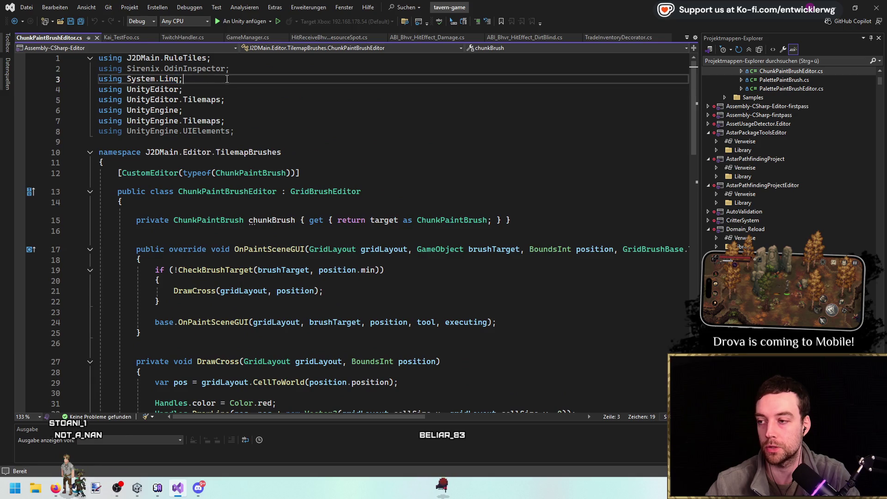
key("ctrl+s")
After seeing the CS1061 Where error, restore the System.Linq import and close the file.
scroll(677, 236, "down", 16)
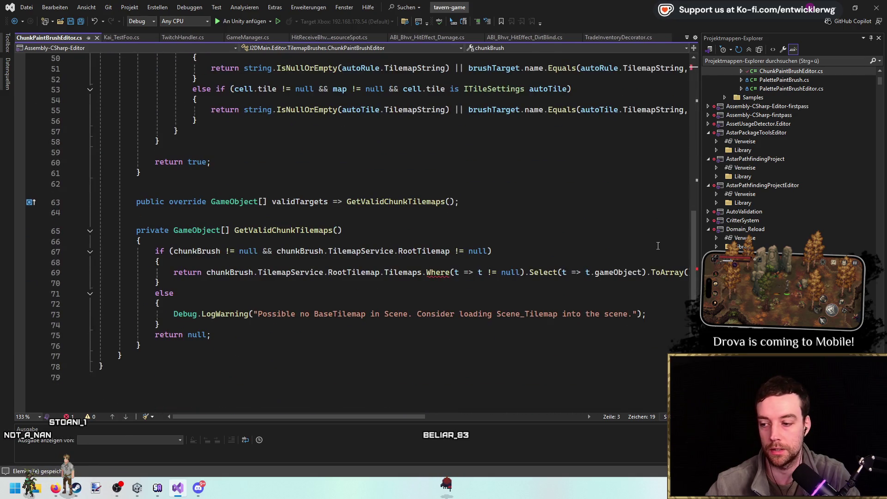
left_click(439, 273)
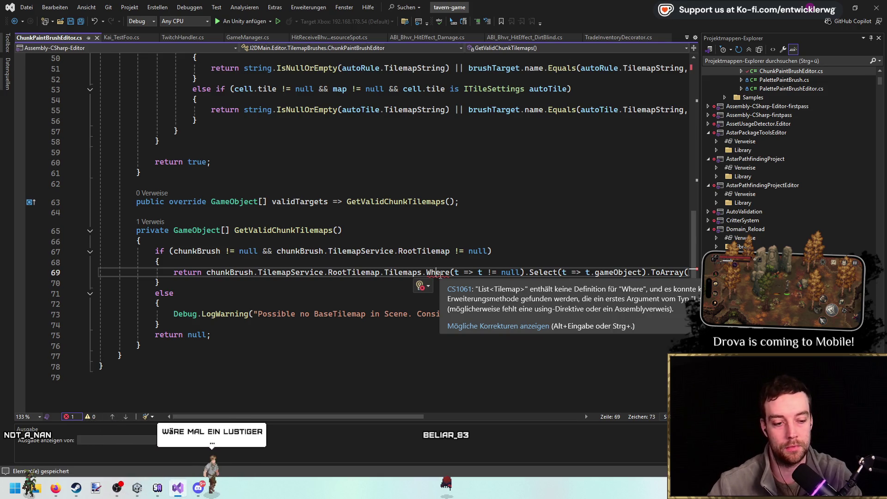
scroll(440, 276, "up", 17)
left_click(354, 79)
key("ctrl+z")
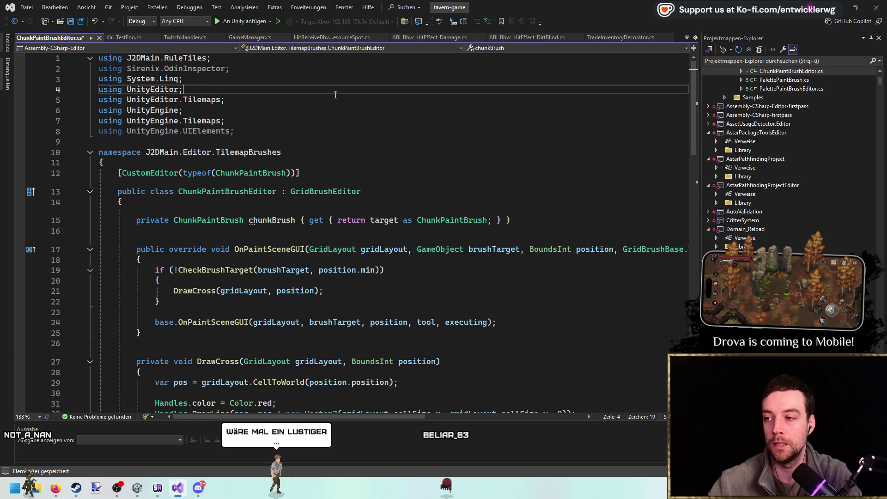
middle_click(64, 37)
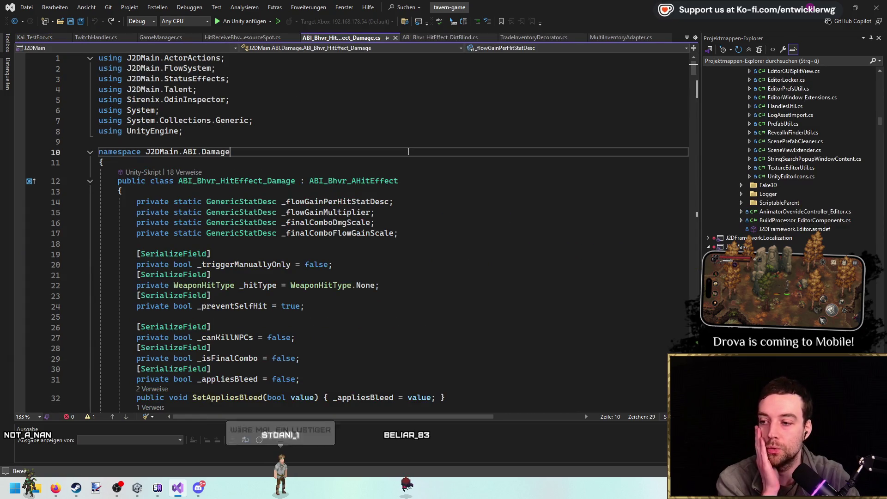
left_click(303, 118)
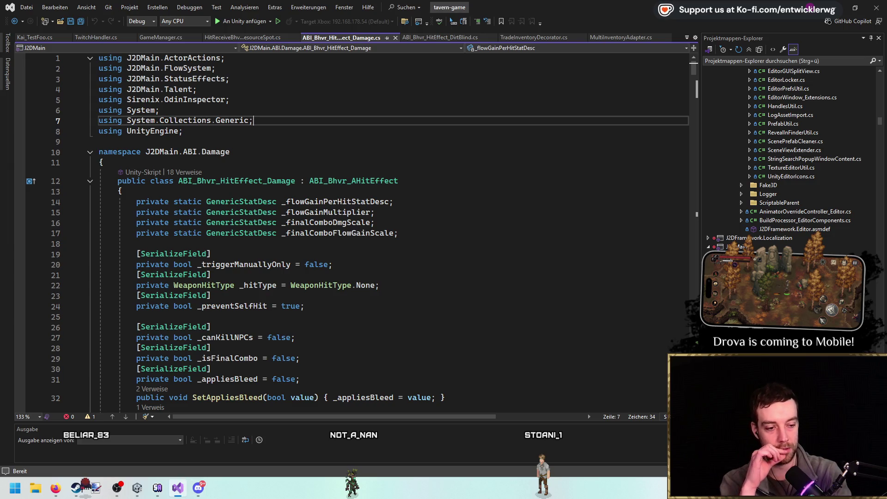
key("alt+Tab")
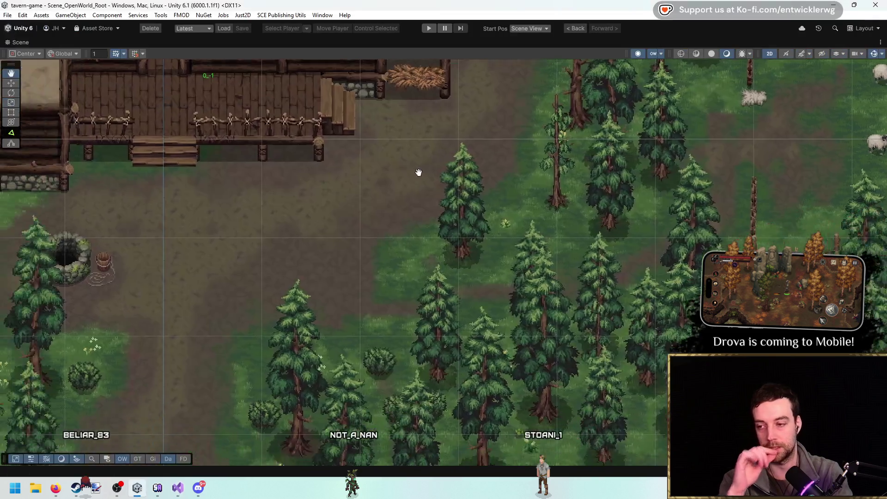
Zoom the Unity Scene view, restore the docked panels with Shift+Space, then return to Visual Studio.
scroll(422, 171, "down", 3)
scroll(404, 163, "up", 3)
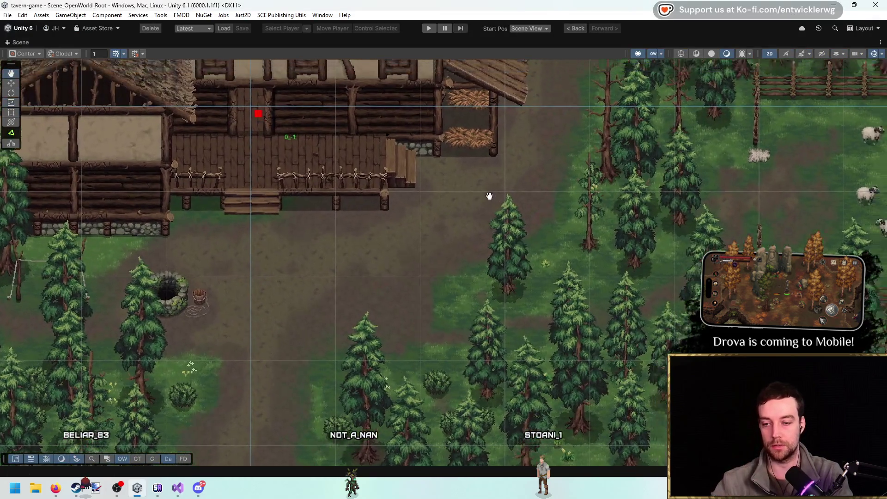
scroll(425, 153, "down", 1)
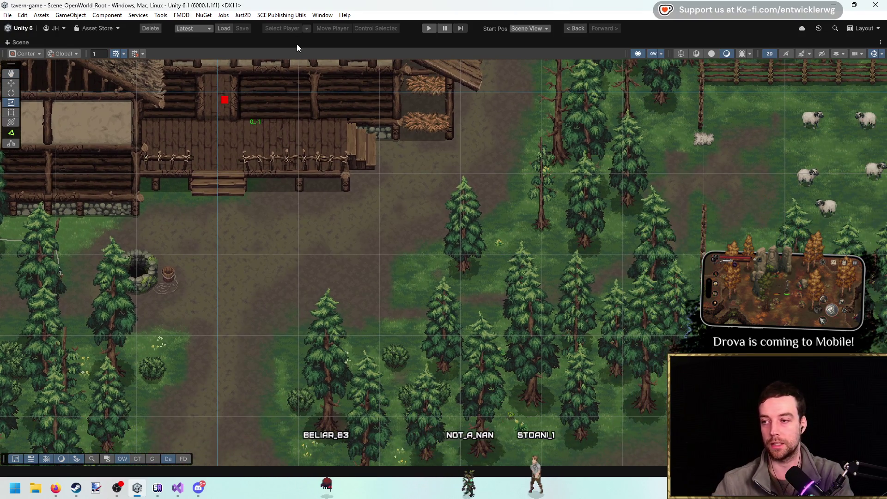
key("shift+space")
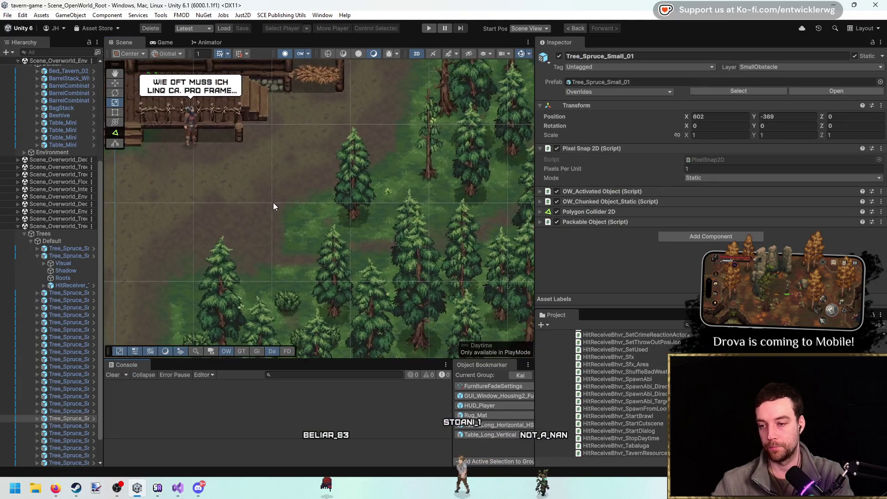
scroll(273, 202, "up", 3)
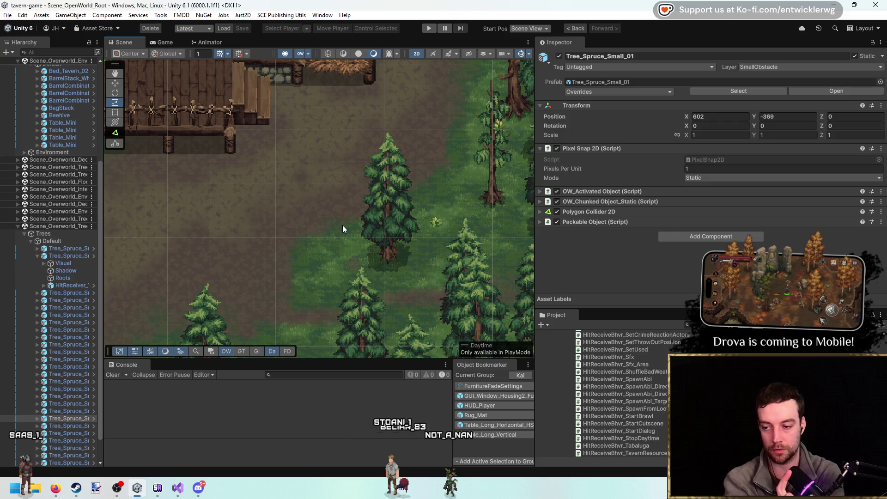
key("alt+Tab")
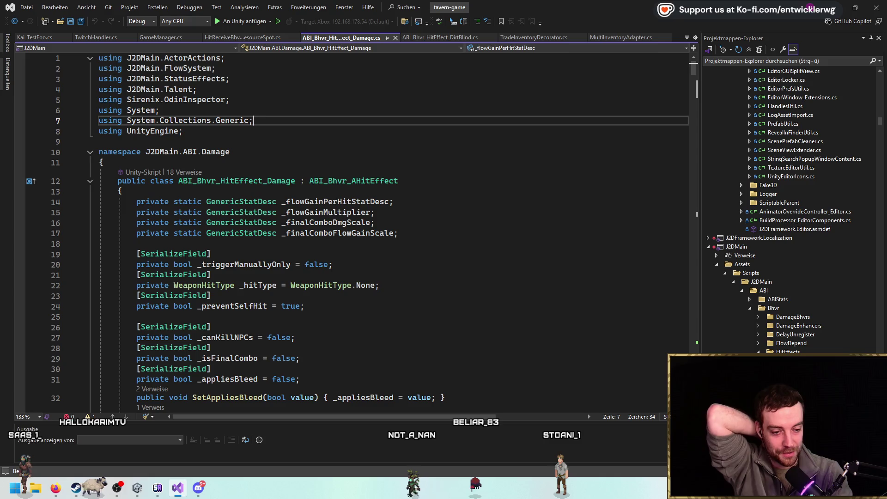
Review the ABI_Bhvr_HitEffect_Damage script's using lines and class declaration.
left_click(525, 130)
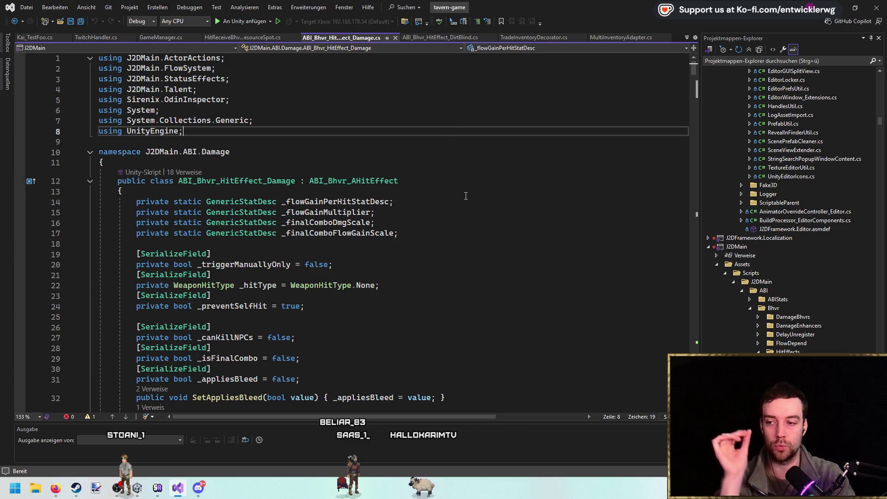
left_click(450, 175)
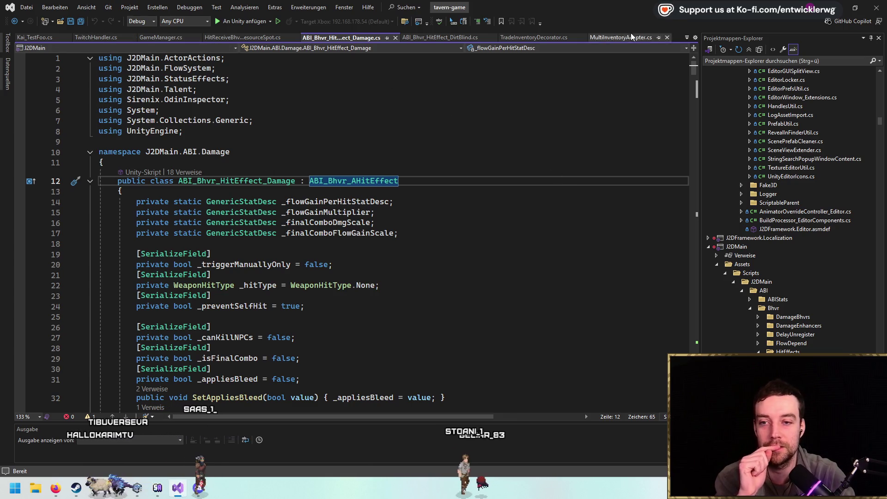
scroll(415, 111, "down", 7)
scroll(323, 93, "up", 7)
Close ABI_Bhvr_HitEffect_Damage.cs, inspect the resource spot's _stages array, and return to Unity.
middle_click(310, 41)
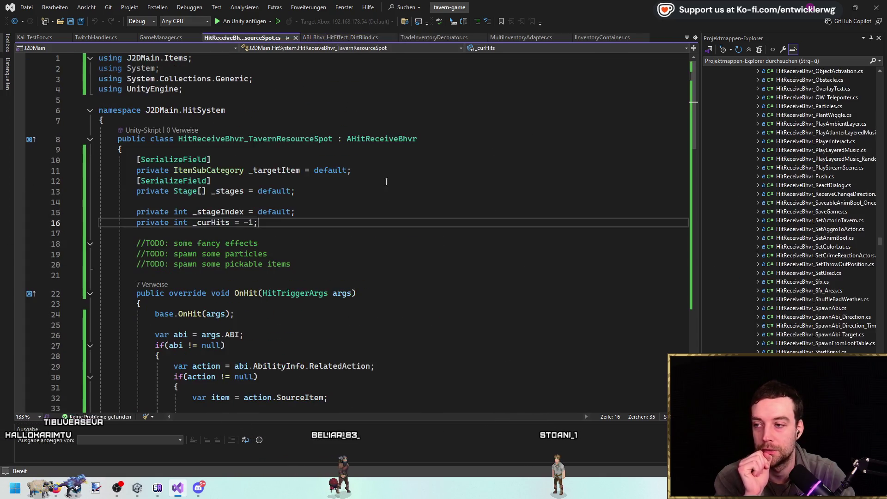
key("shift+Up")
key("shift+Up")
key("shift+Up")
key("shift+Up")
key("shift+Up")
left_click(421, 191)
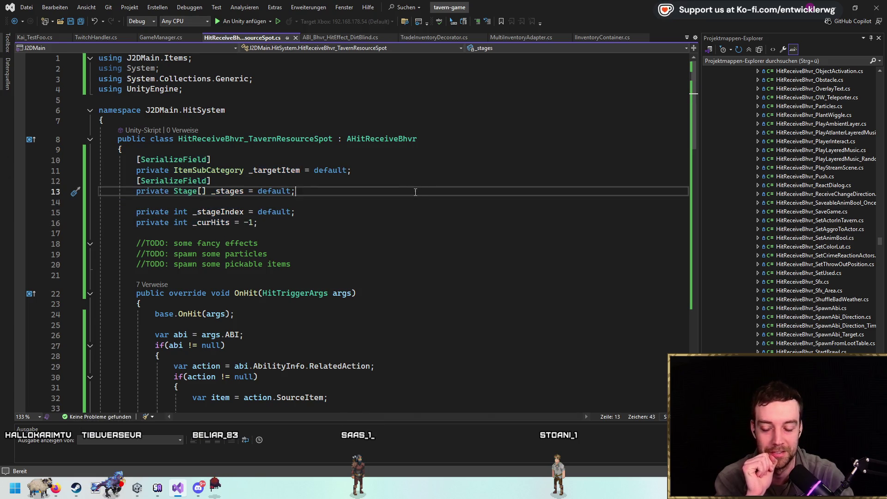
scroll(407, 203, "down", 1)
scroll(394, 213, "up", 1)
left_click(844, 9)
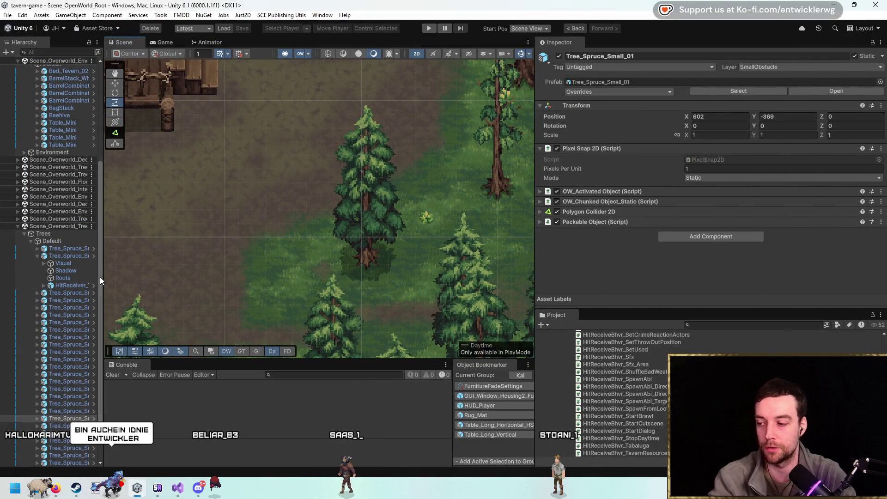
left_click_drag(100, 277, 135, 276)
left_click(88, 256)
scroll(335, 236, "up", 1)
key("w")
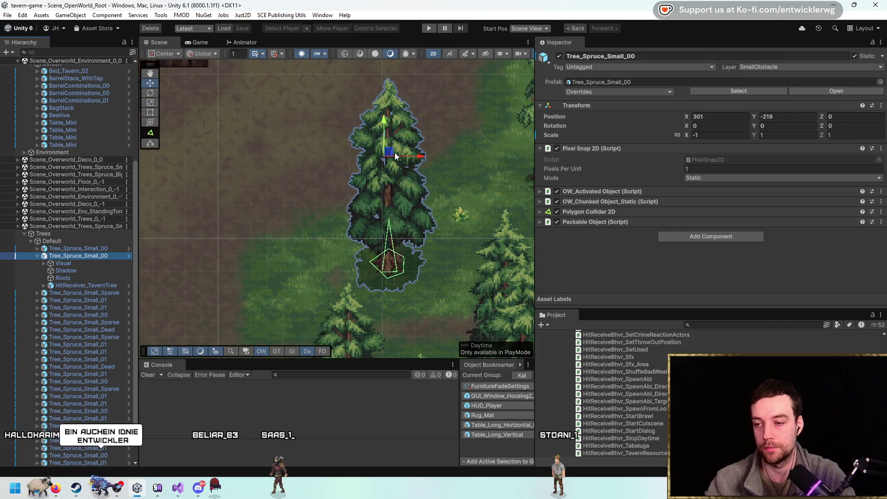
left_click_drag(420, 157, 418, 156)
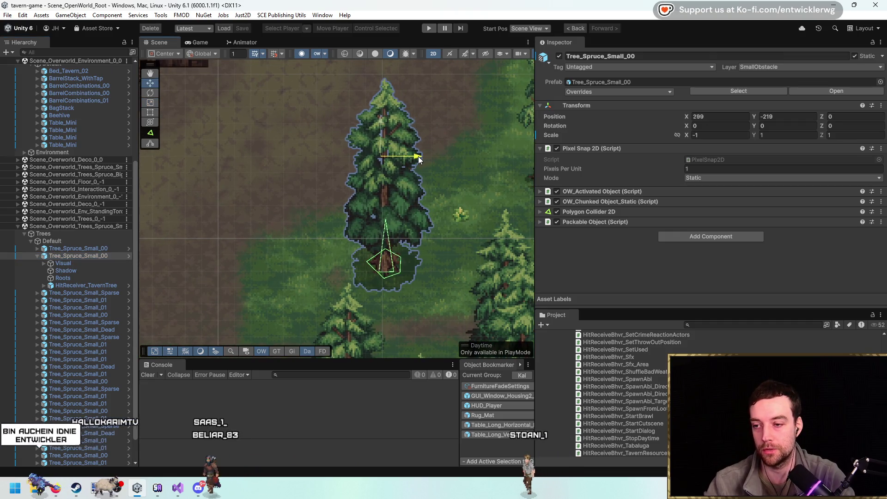
scroll(429, 229, "up", 1)
key("q")
left_click_drag(429, 229, 382, 266)
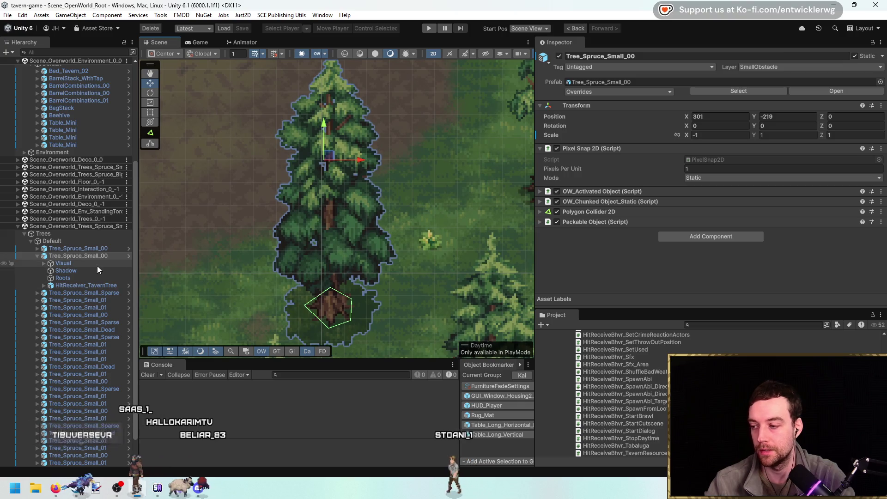
left_click(97, 263)
key("w")
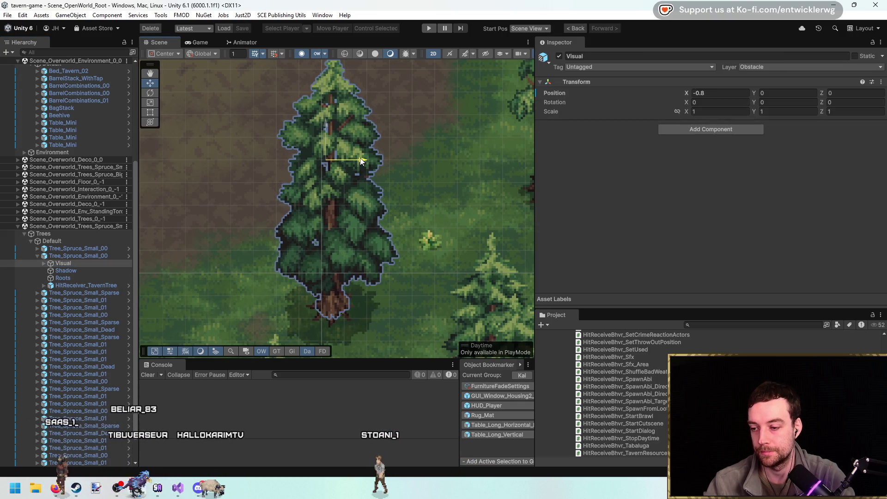
left_click_drag(360, 160, 359, 159)
left_click(44, 263)
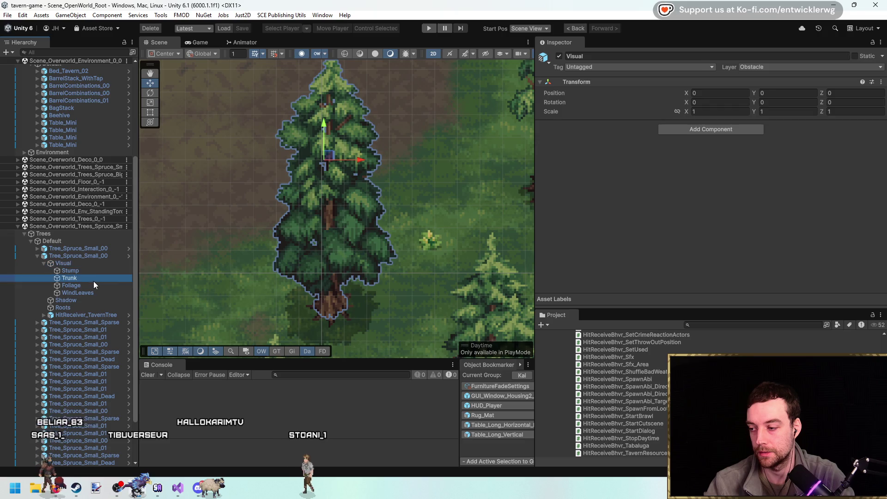
left_click(94, 284)
left_click(79, 293, "ctrl")
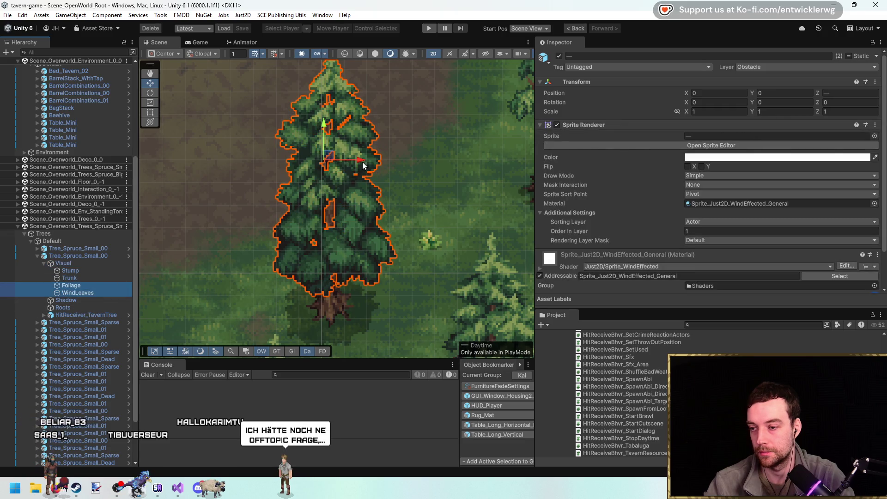
left_click(92, 277)
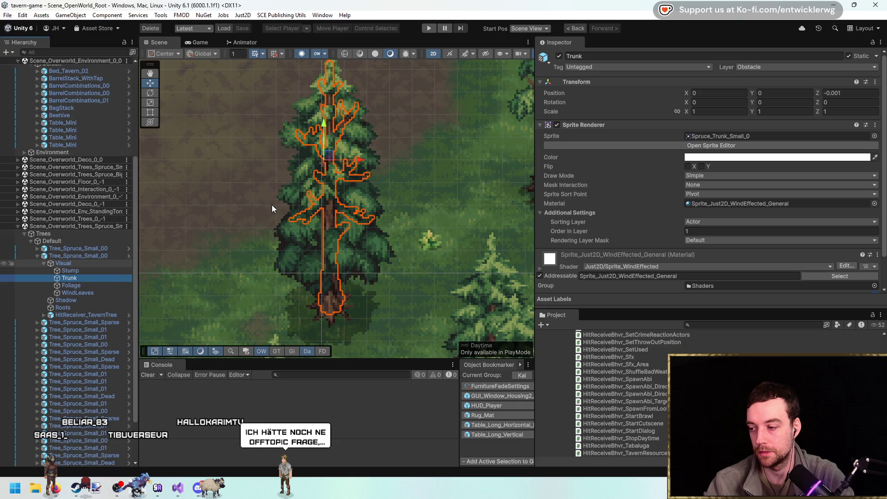
left_click_drag(356, 158, 393, 154)
scroll(358, 314, "up", 3)
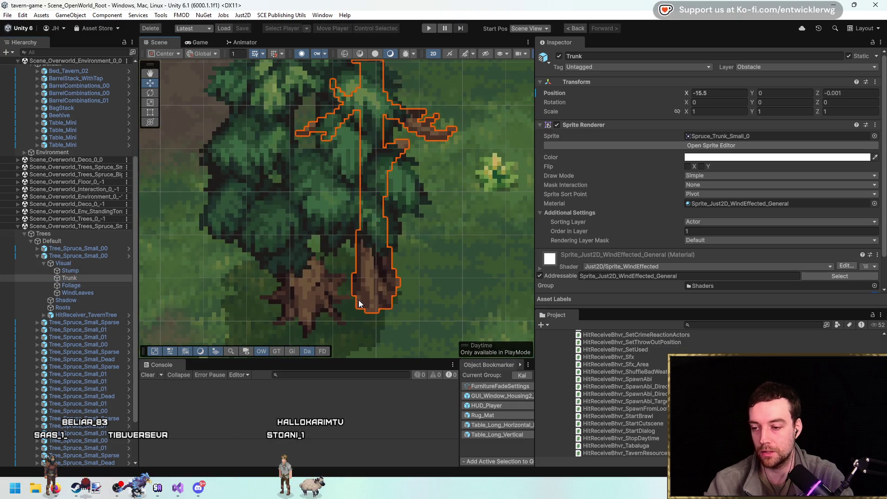
scroll(372, 264, "down", 3)
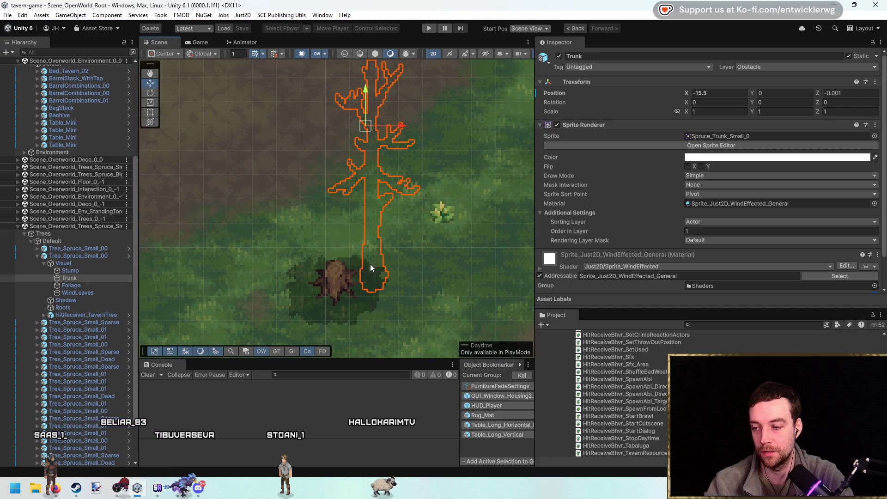
scroll(375, 266, "up", 1)
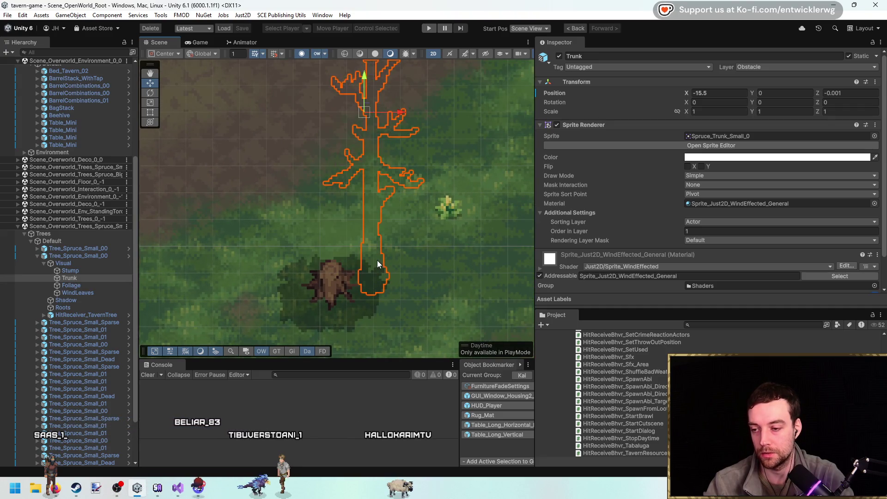
key("ctrl+z")
key("f")
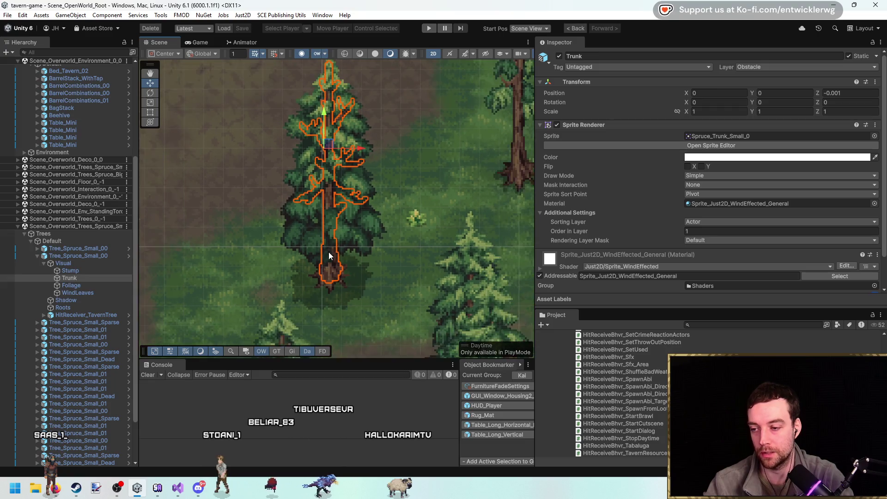
key("e")
mouse_move(358, 199)
left_mouse_down()
mouse_move(359, 207)
mouse_move(365, 202)
left_mouse_up()
key("ctrl+z")
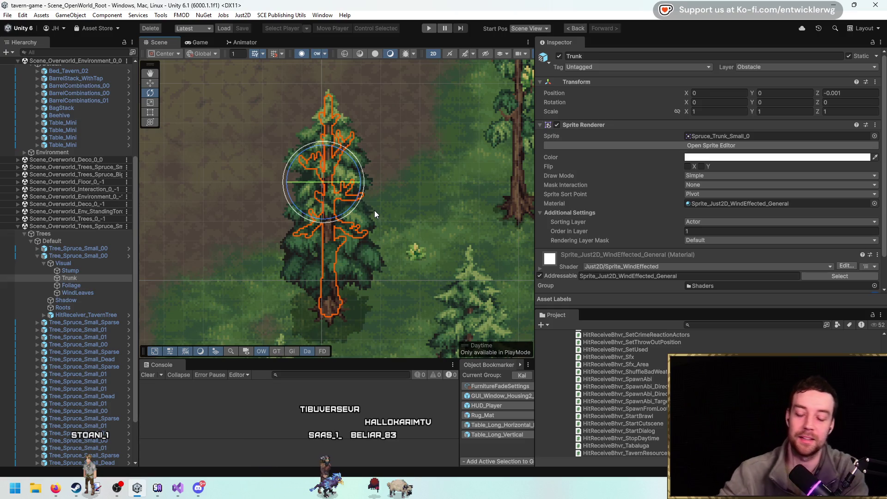
key("w")
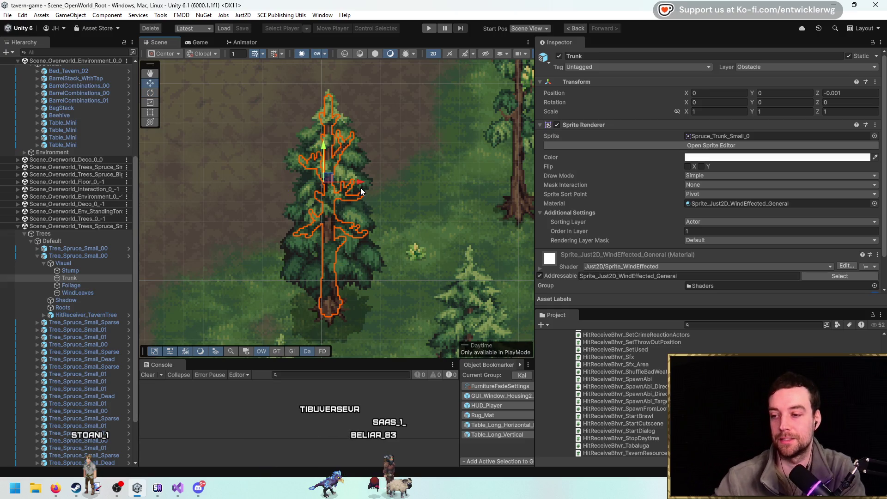
left_click_drag(361, 183, 360, 177)
key("ctrl+z")
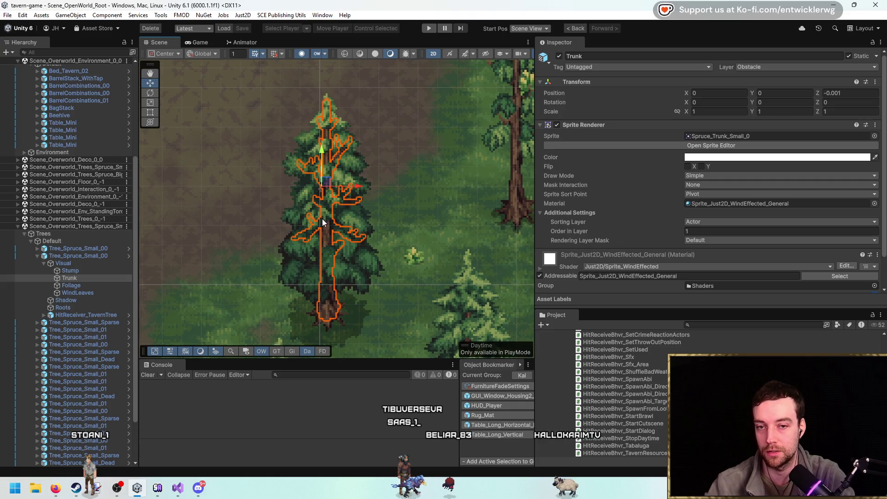
left_click(95, 292, "shift")
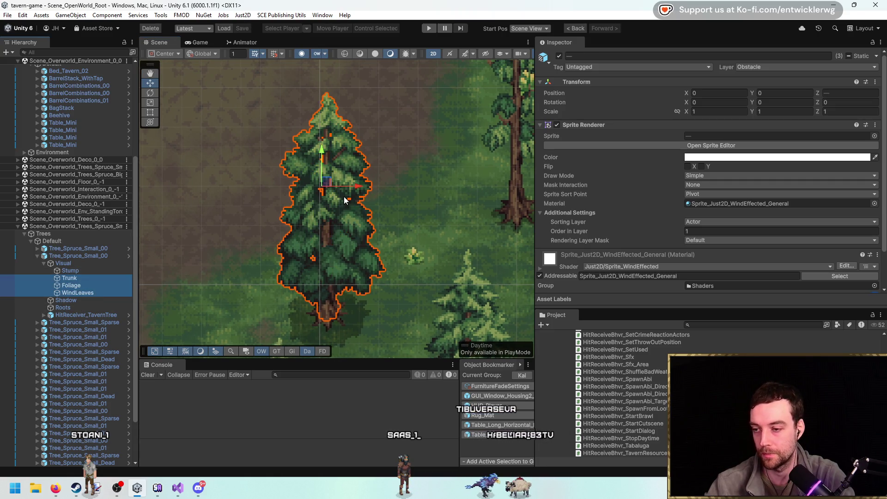
left_click_drag(356, 187, 356, 184)
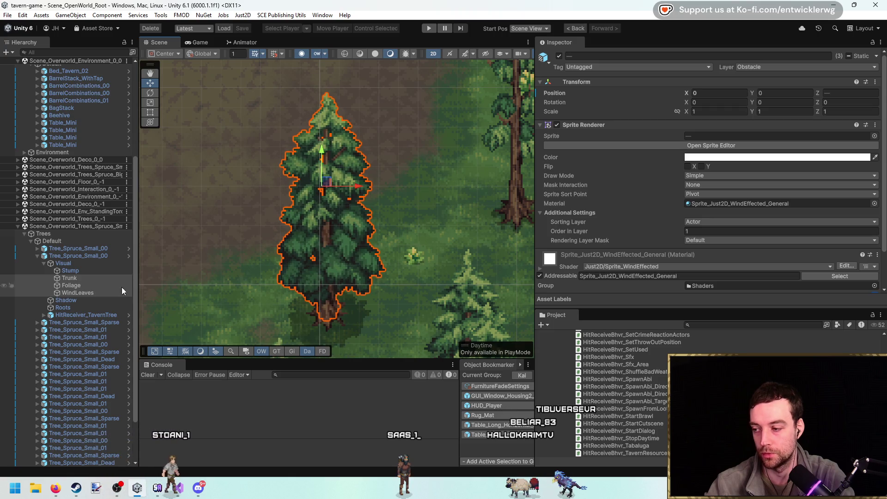
left_click(97, 279)
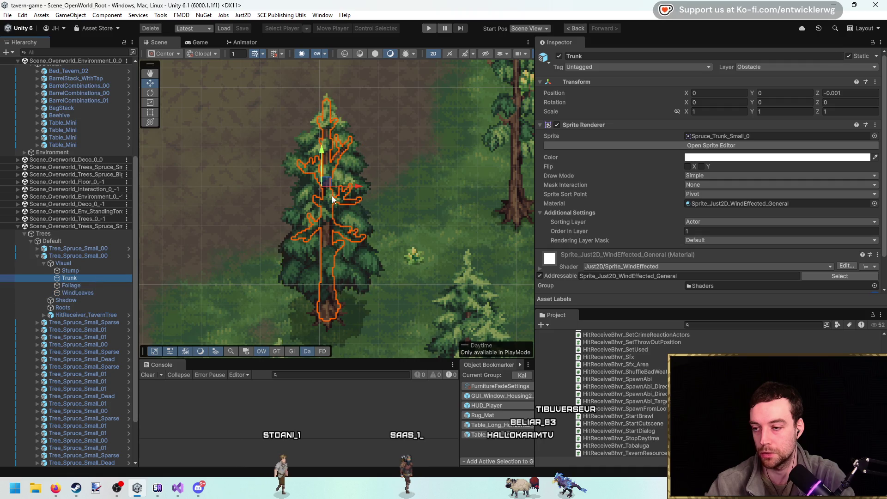
left_click(357, 187)
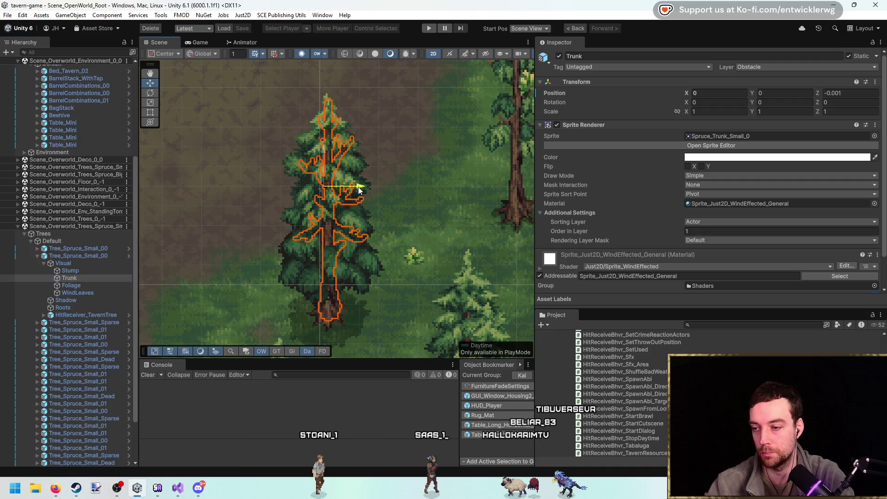
left_click(99, 292)
left_click(97, 285, "ctrl")
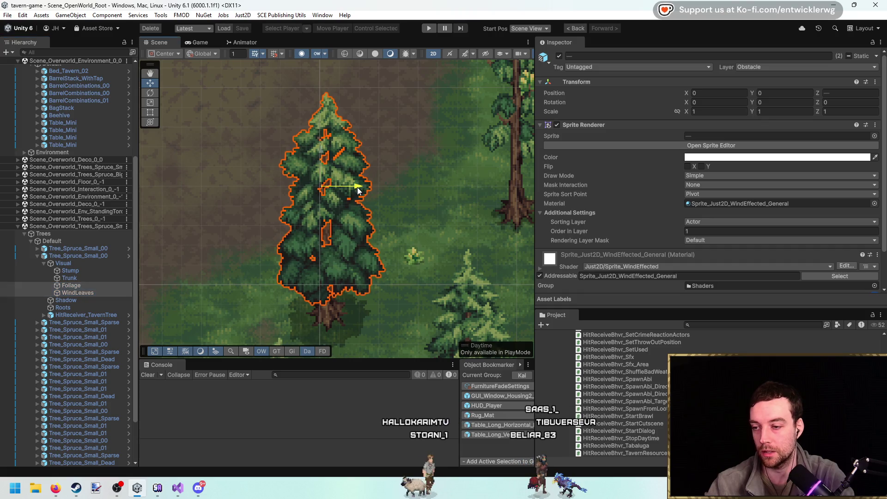
left_click(114, 292)
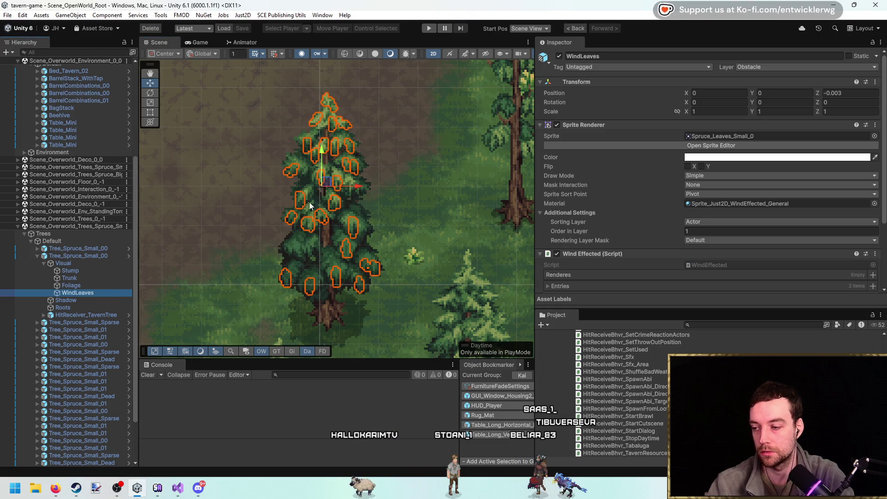
left_click(357, 187)
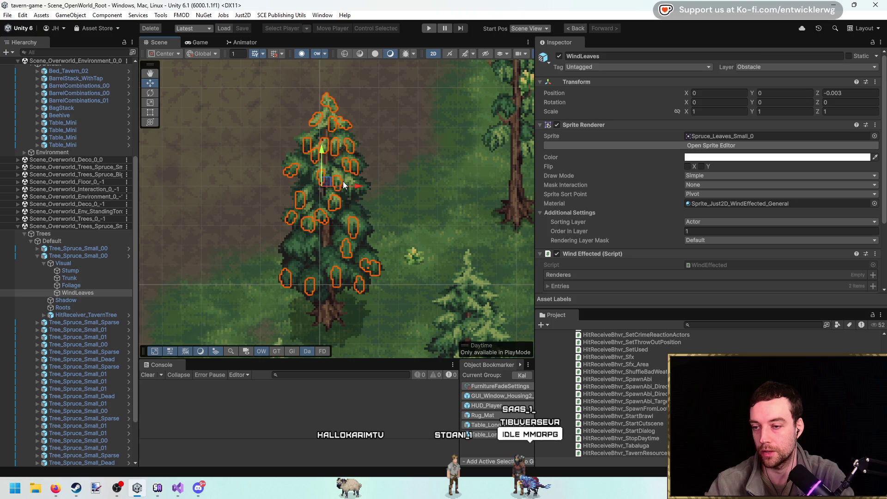
left_click_drag(342, 182, 340, 193)
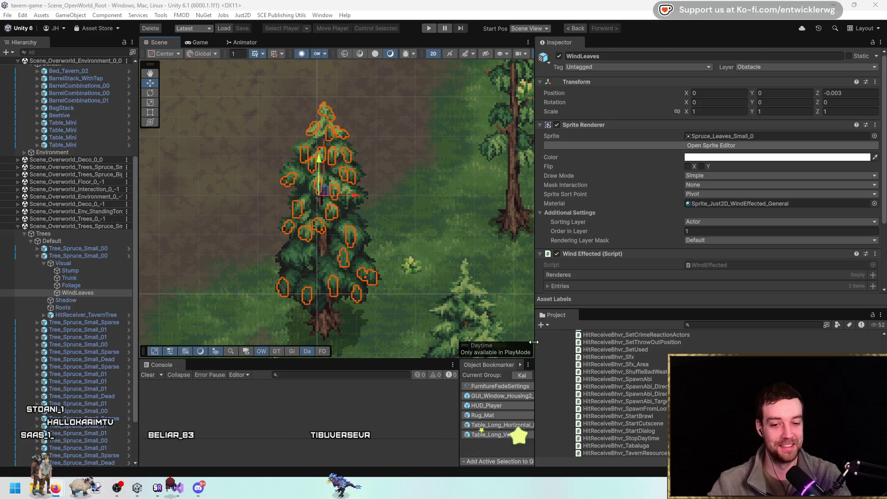
left_click_drag(304, 237, 302, 215)
scroll(356, 220, "up", 1)
left_click_drag(356, 219, 348, 244)
left_click(68, 279)
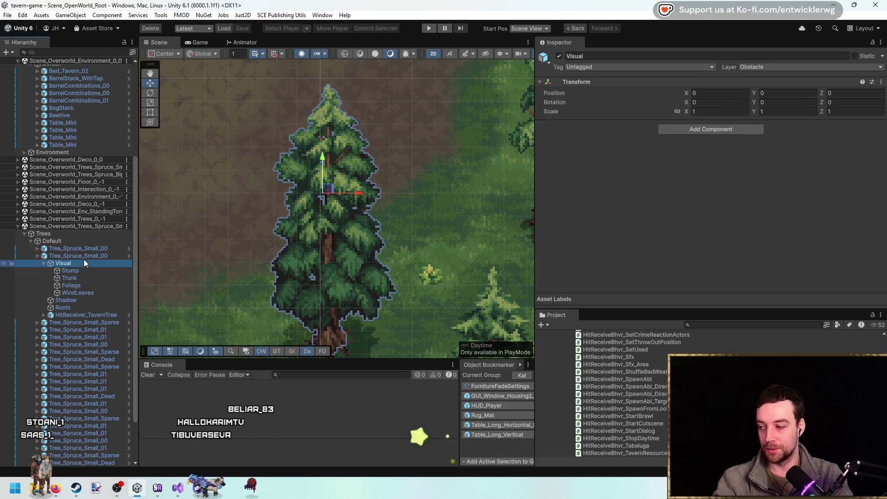
left_click(84, 255)
Back in Visual Studio, scroll to the Stage class and select it whole.
key("alt+Tab")
scroll(374, 267, "down", 19)
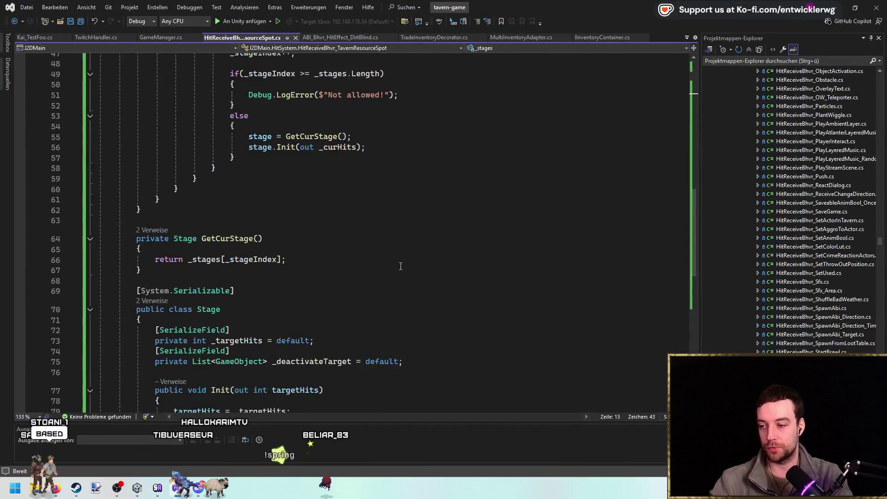
scroll(395, 257, "down", 2)
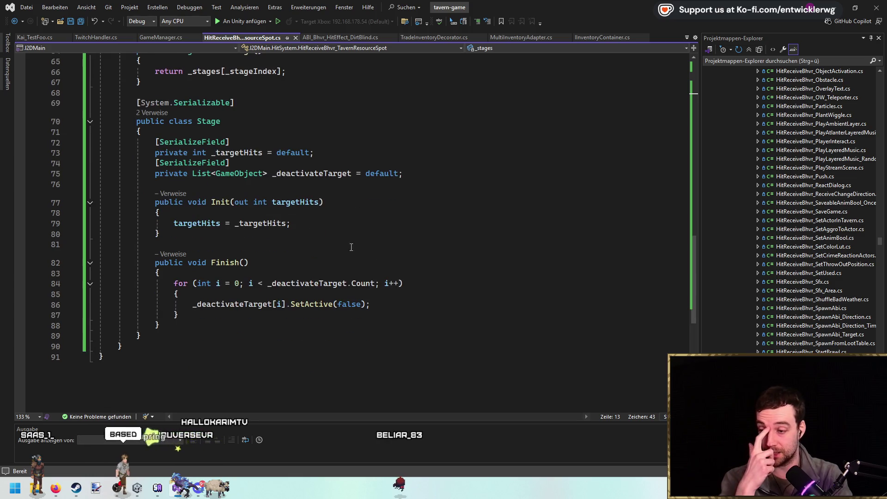
left_click_drag(162, 329, 66, 107)
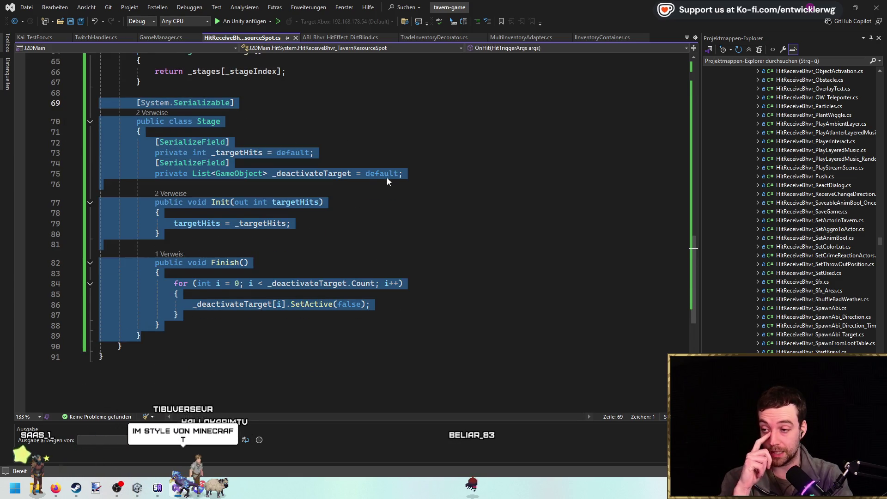
scroll(412, 226, "up", 1)
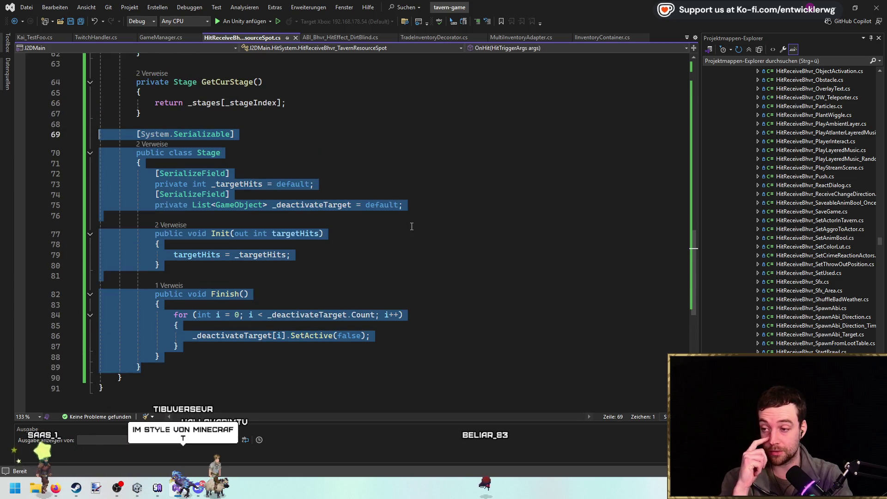
Select the _deactivateTarget field and its attribute, then deselect and scroll back up.
left_click(455, 204)
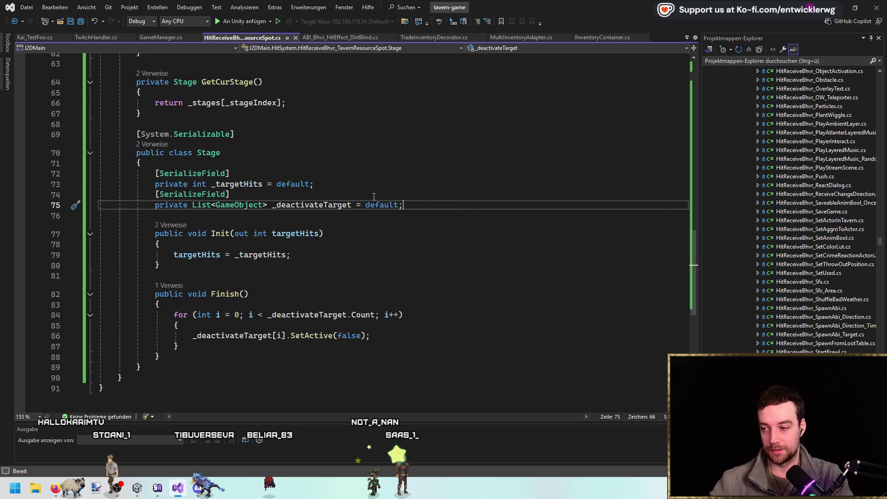
key("shift+Up")
key("shift+Home")
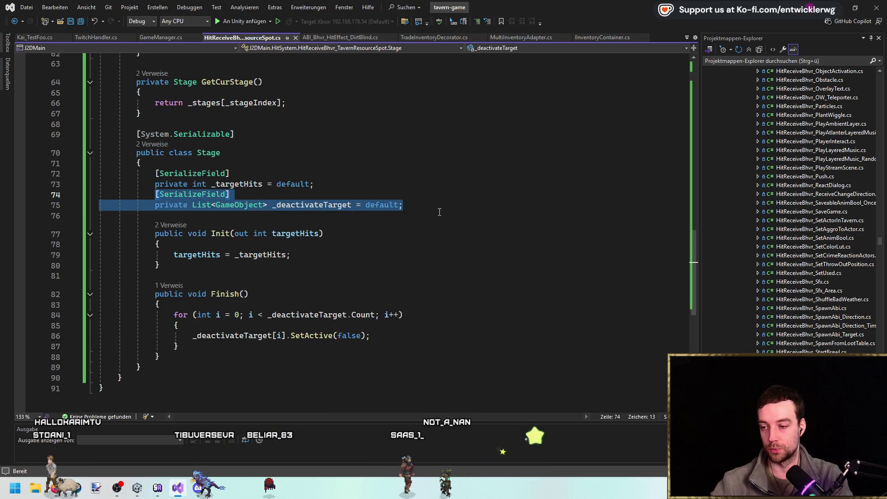
left_click(437, 208)
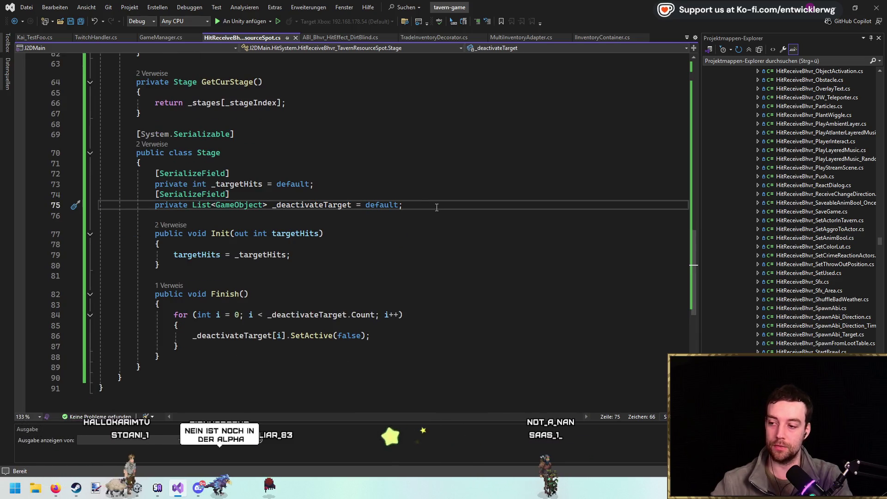
scroll(436, 207, "up", 9)
scroll(434, 205, "up", 12)
scroll(425, 213, "down", 19)
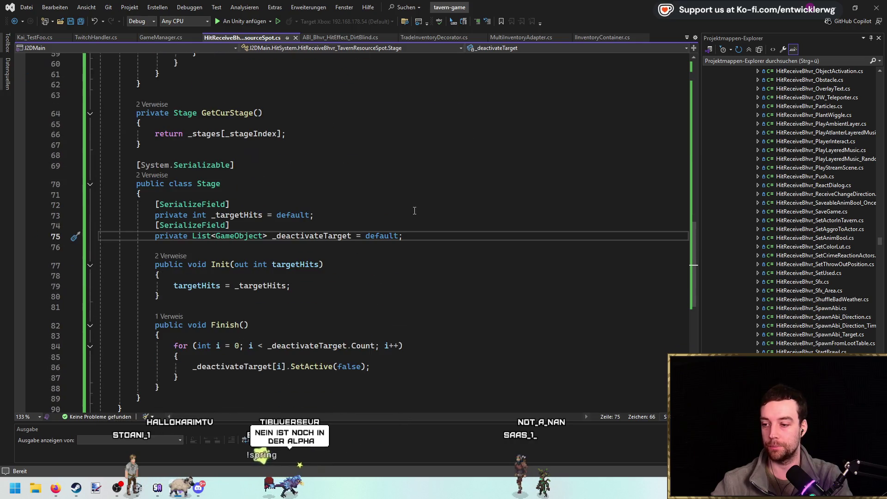
scroll(420, 218, "up", 14)
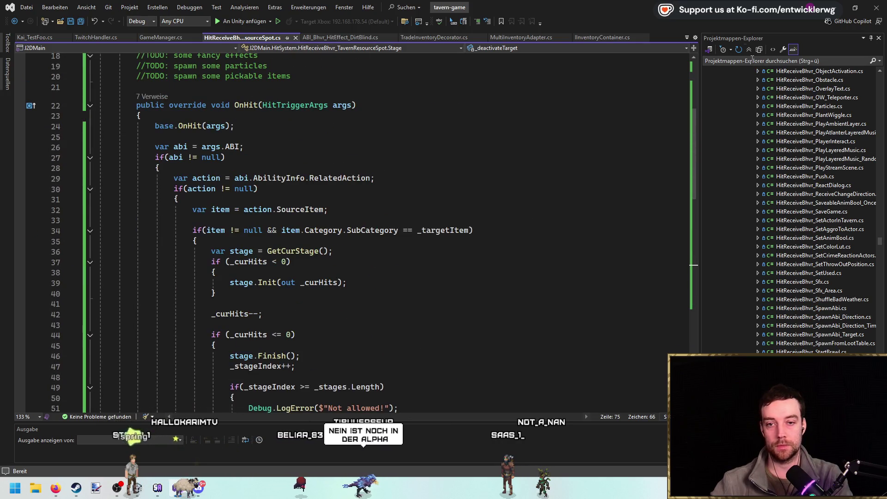
Preview SetAggroToActor.cs in Solution Explorer, filter the files for 'tavern', and return to Unity.
left_click(739, 51)
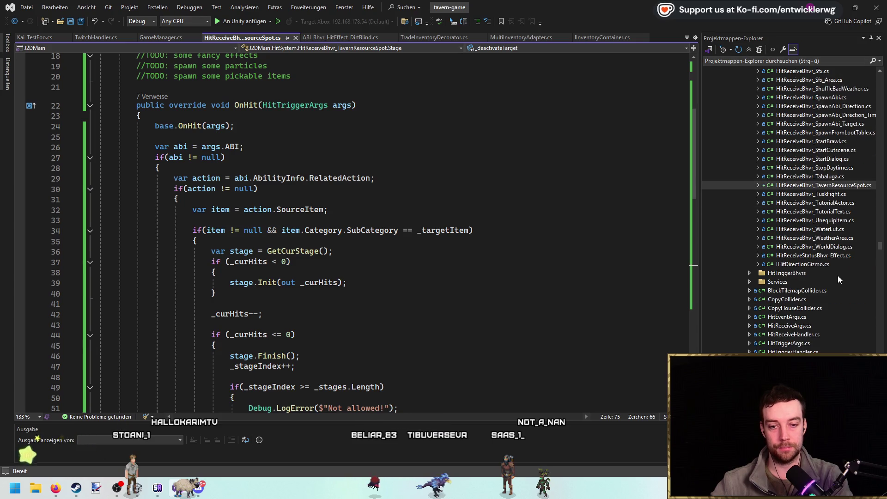
scroll(824, 275, "up", 2)
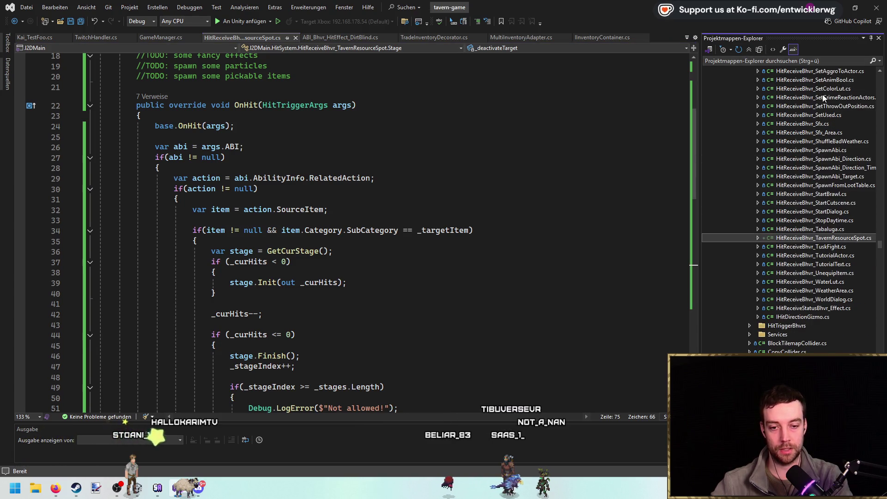
left_click(784, 70)
left_click(792, 62)
type("tave")
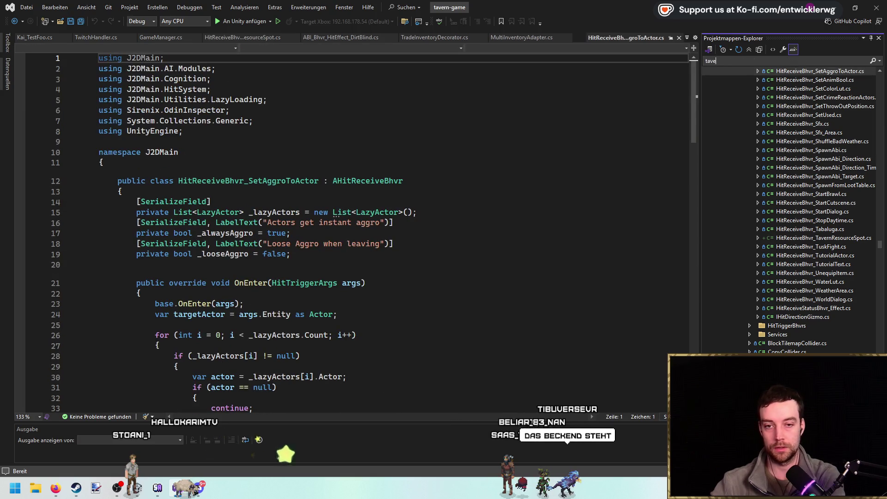
type("rn")
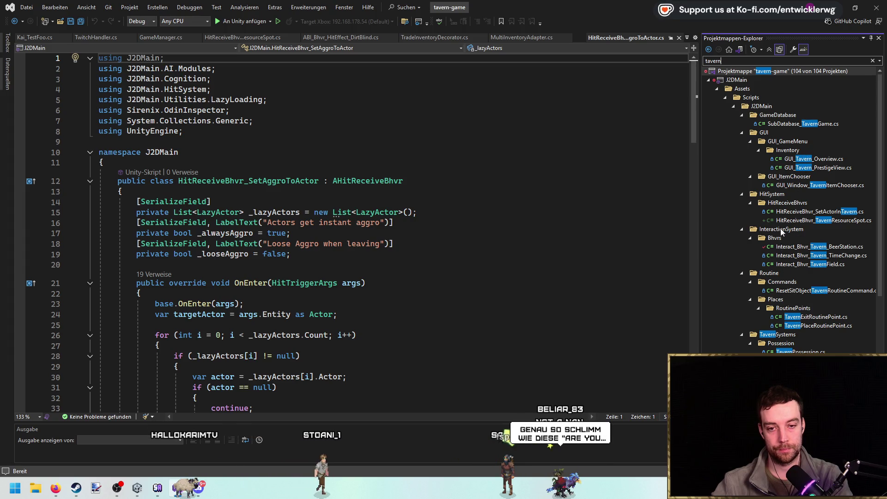
key("alt+Tab")
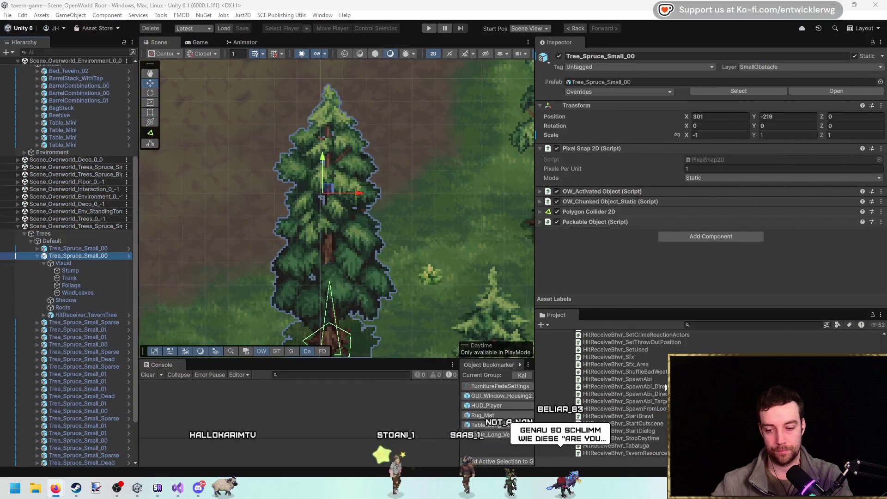
Search the Project window for 'tavern t:defaultasset' and step through the Tavern folder results.
left_click(624, 453)
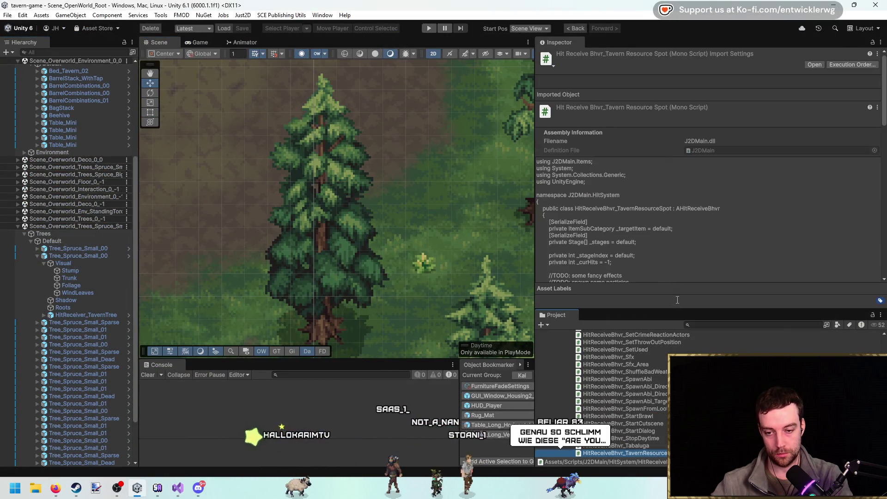
left_click_drag(675, 265, 676, 178)
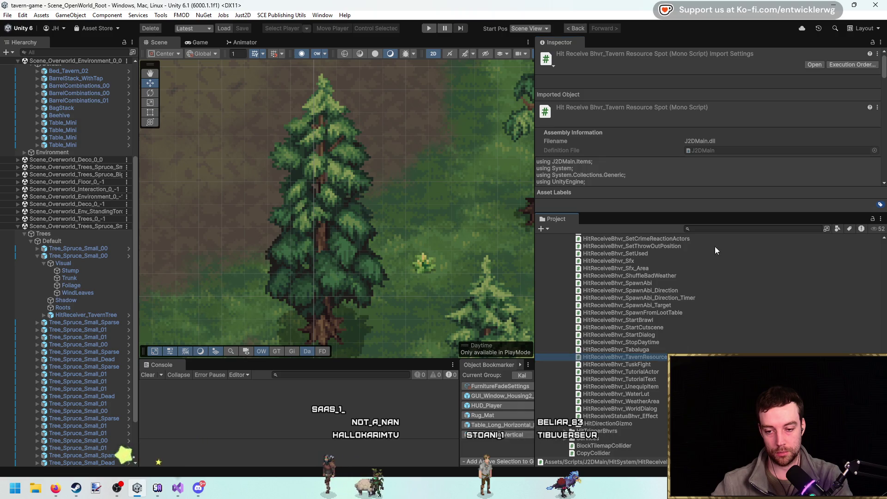
left_click(725, 230)
type("tavern t:def")
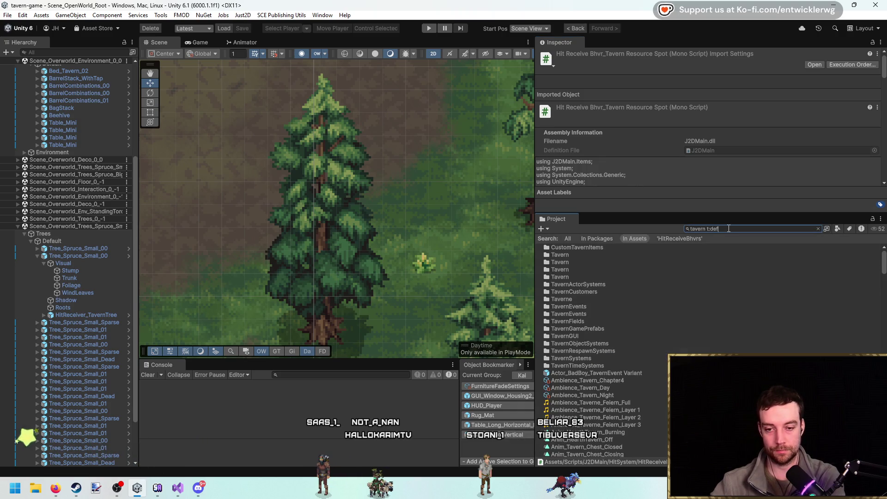
left_click(578, 256)
key("Down")
key("Down")
key("Down")
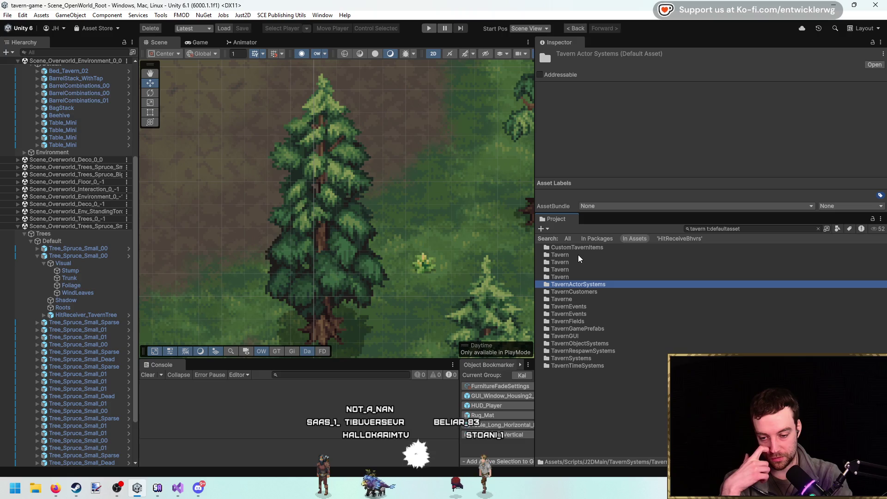
key("Down")
key("Down")
Clear the search to reveal TavernSystems in the tree, collapsing Housing and TavernActorSystems.
key("Up")
key("Up")
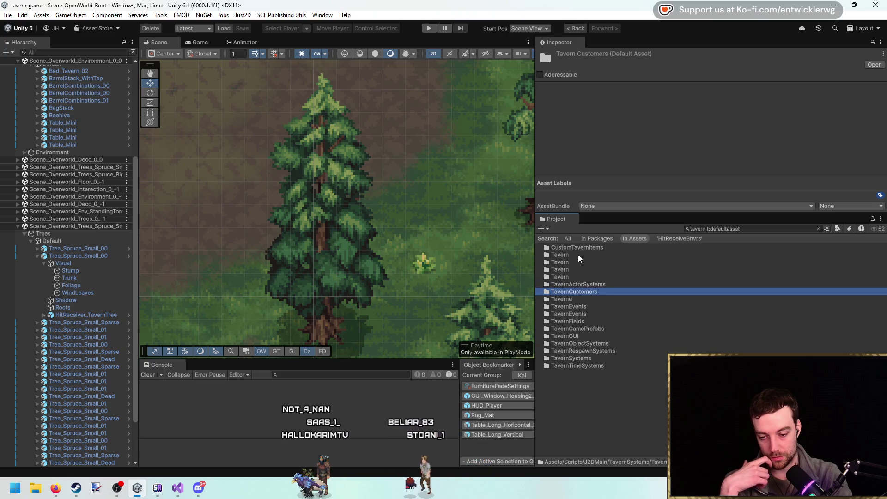
key("Escape")
double_click(586, 372)
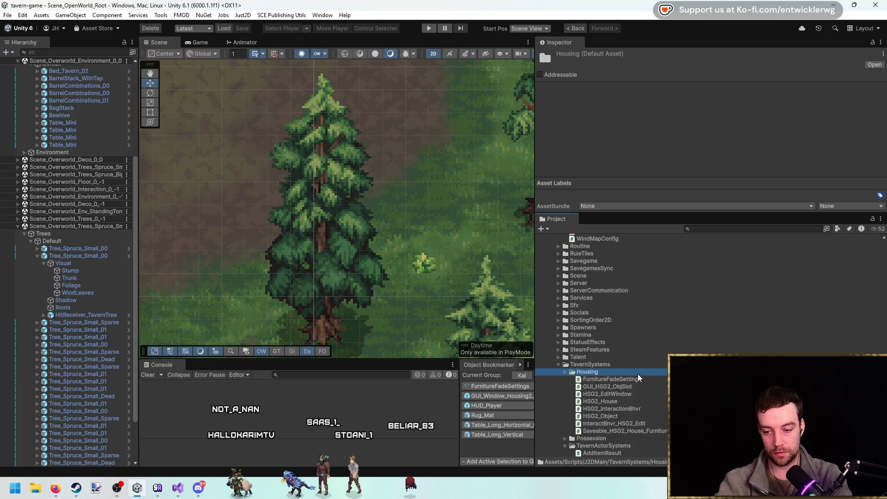
left_click(646, 388)
key("Left")
scroll(636, 372, "down", 3)
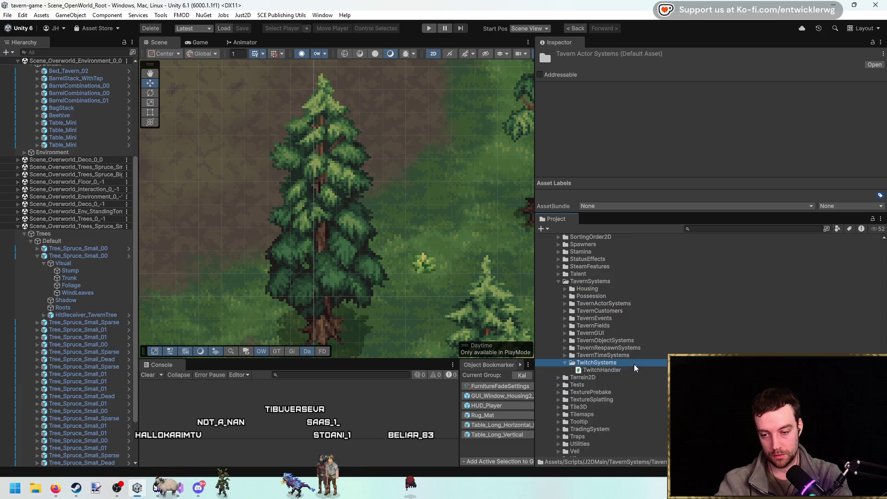
Create a new folder named 'Gathering' inside TavernSystems, then switch away to the browser.
right_click(608, 283)
mouse_move(651, 181)
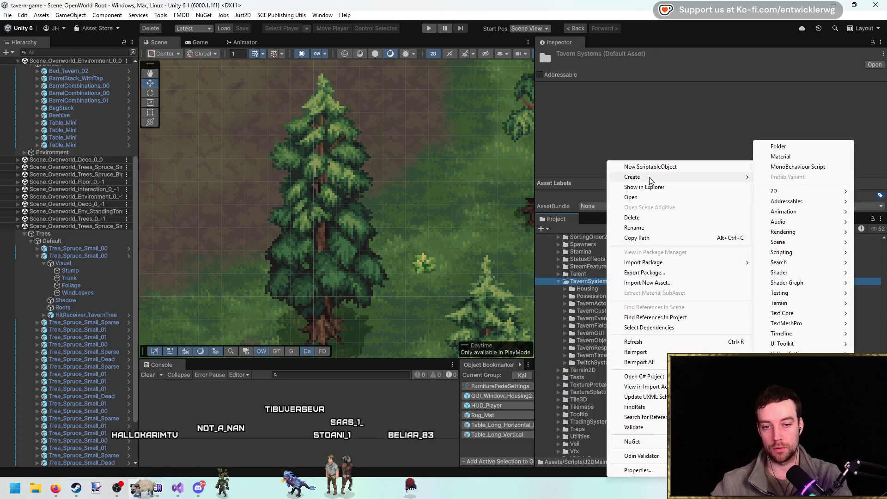
key("Right")
key("Return")
type("Respirce")
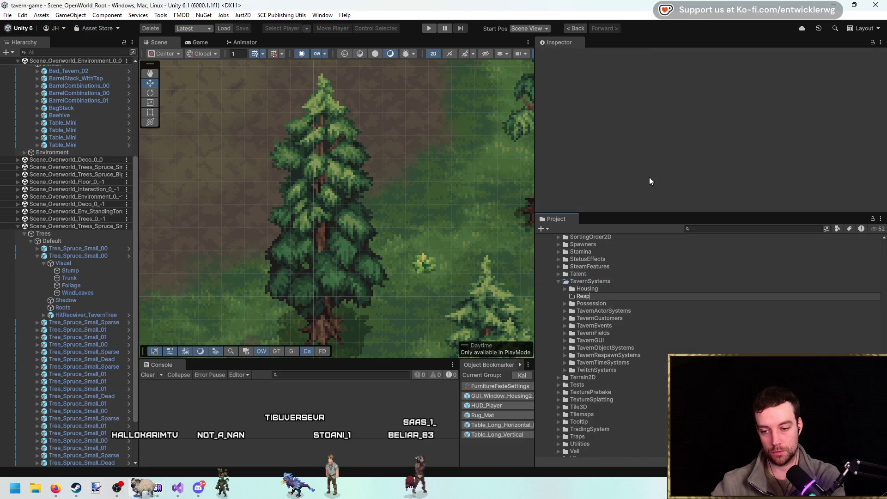
key("BackSpace")
key("BackSpace")
key("BackSpace")
type("o")
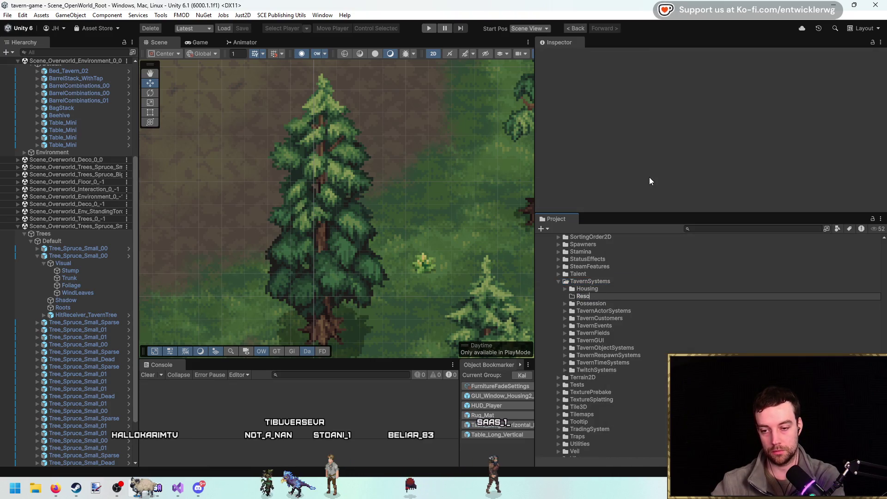
type("urceGa")
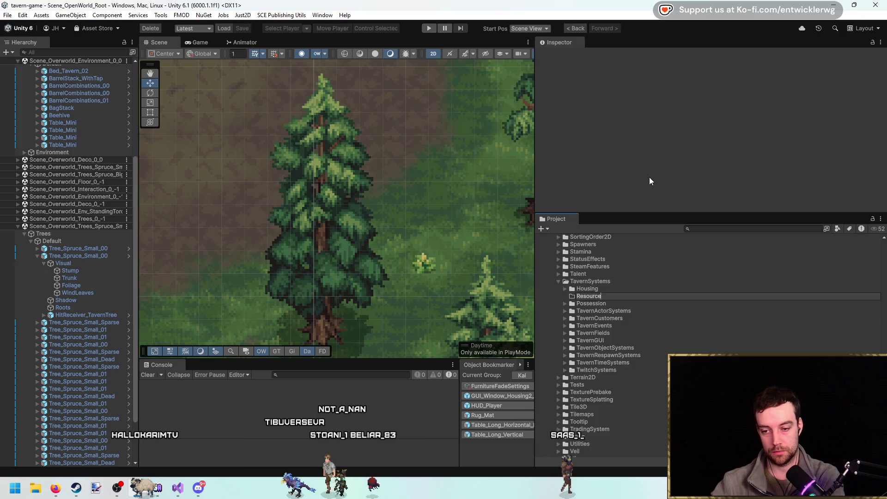
type("the")
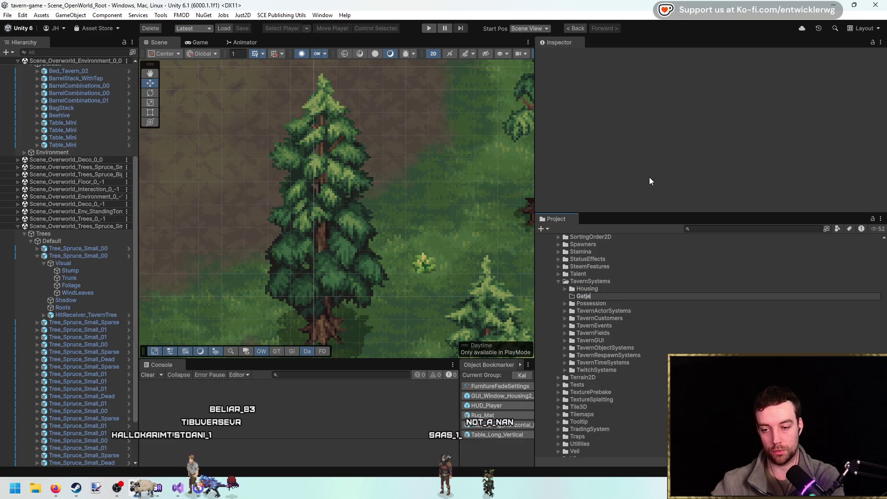
type("Gathering")
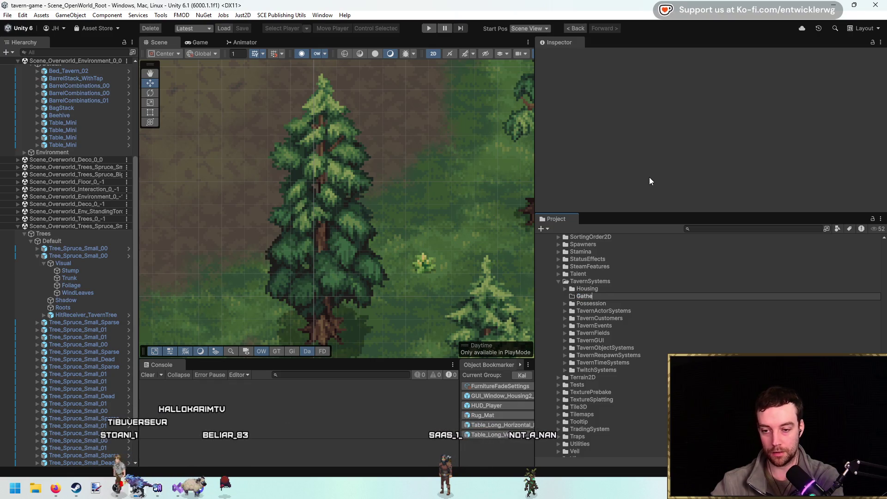
key("Return")
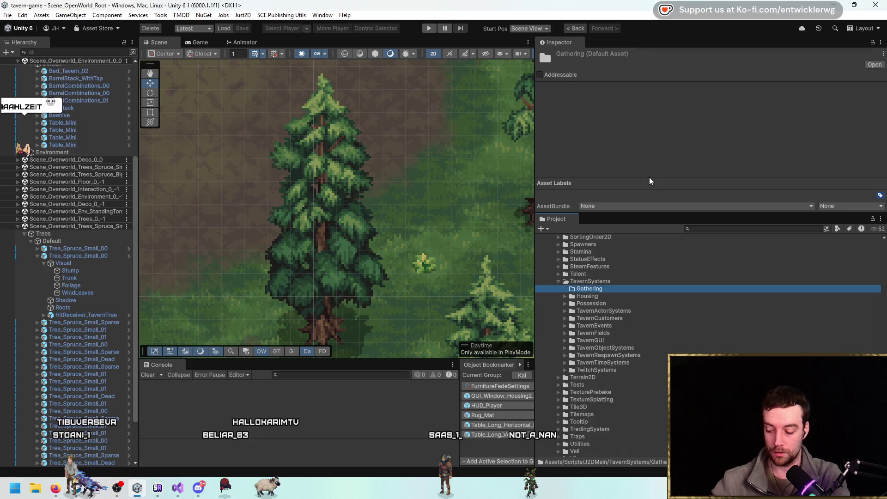
key("alt+Tab")
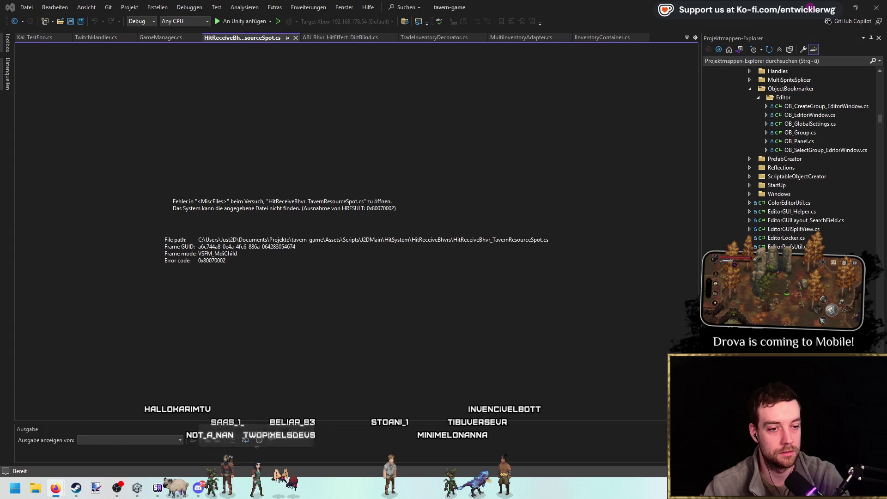
key("alt+Tab")
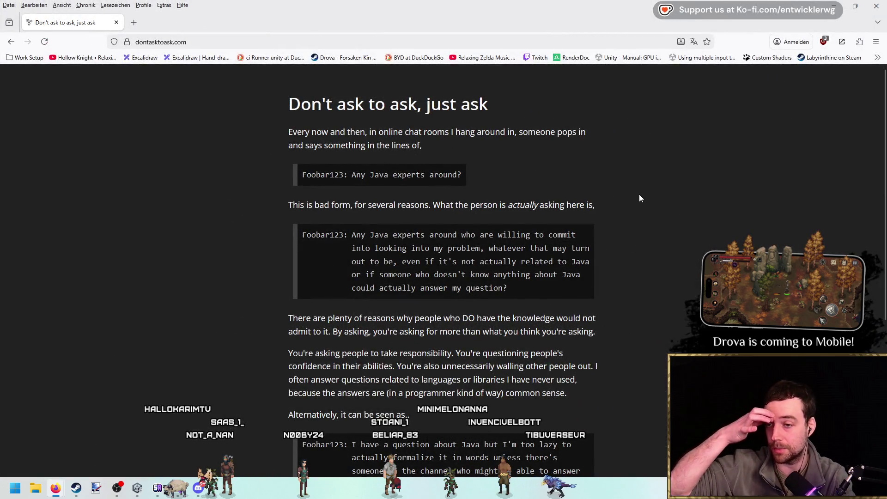
scroll(641, 193, "down", 6)
scroll(642, 191, "up", 6)
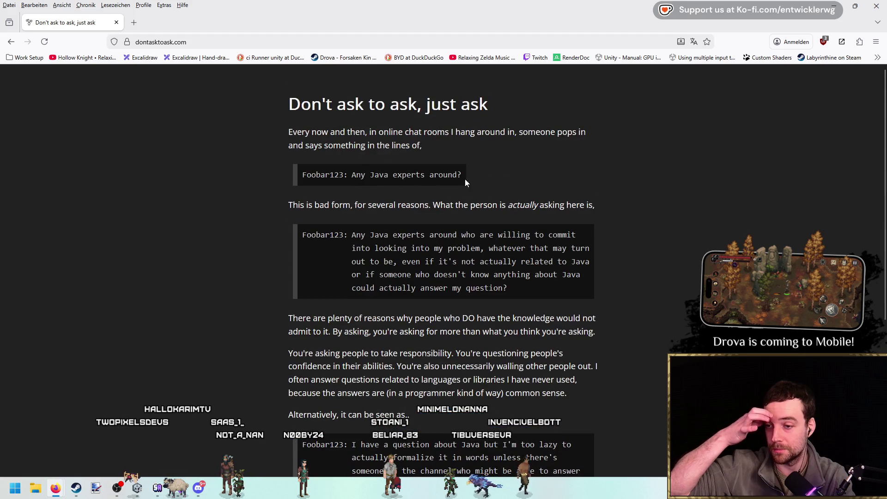
left_click_drag(347, 174, 470, 181)
left_click(576, 179)
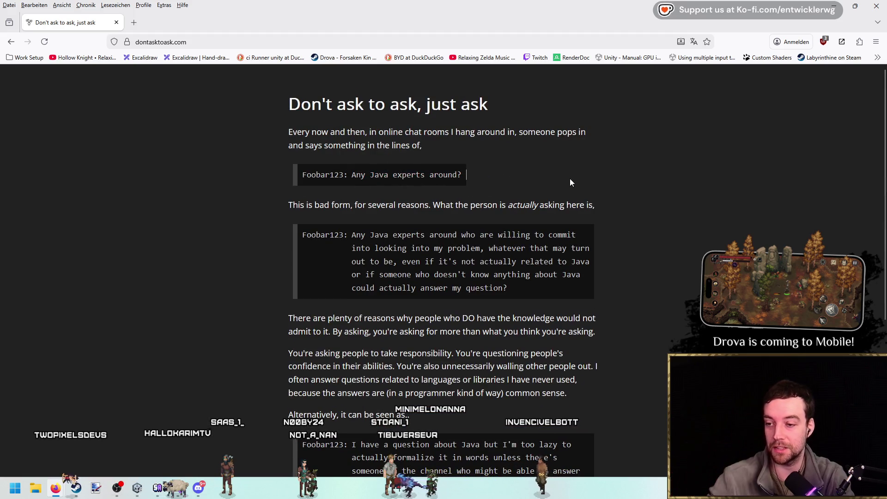
scroll(570, 178, "down", 2)
mouse_move(350, 141)
left_mouse_down()
mouse_move(531, 167)
mouse_move(621, 196)
left_mouse_up()
left_click(642, 192)
scroll(646, 190, "down", 3)
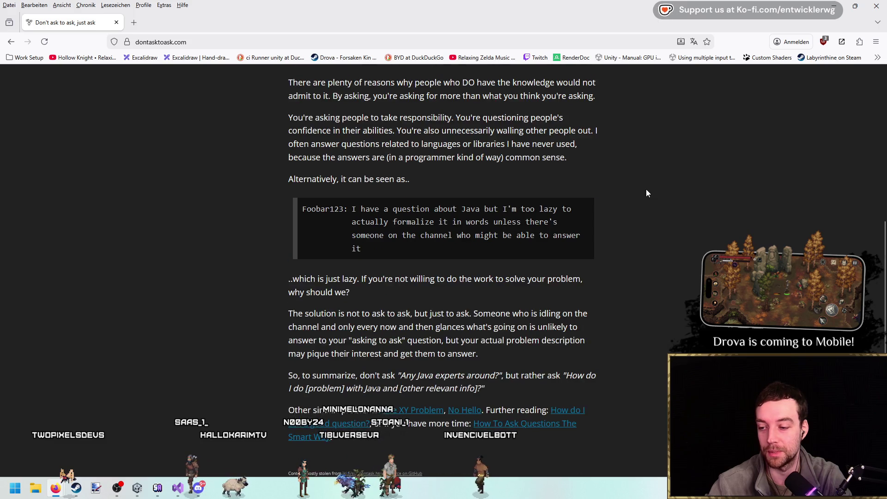
key("alt+Tab")
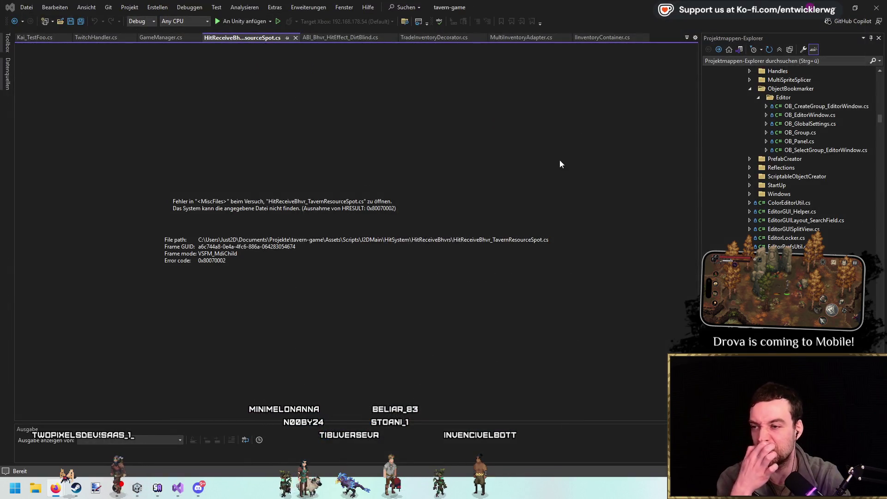
Close the HitReceiveBhvr_TavernResourceSpot tab, click into Kai_TestFoo's Start() body, then go to the browser.
middle_click(268, 37)
left_click(461, 204)
left_click(462, 216)
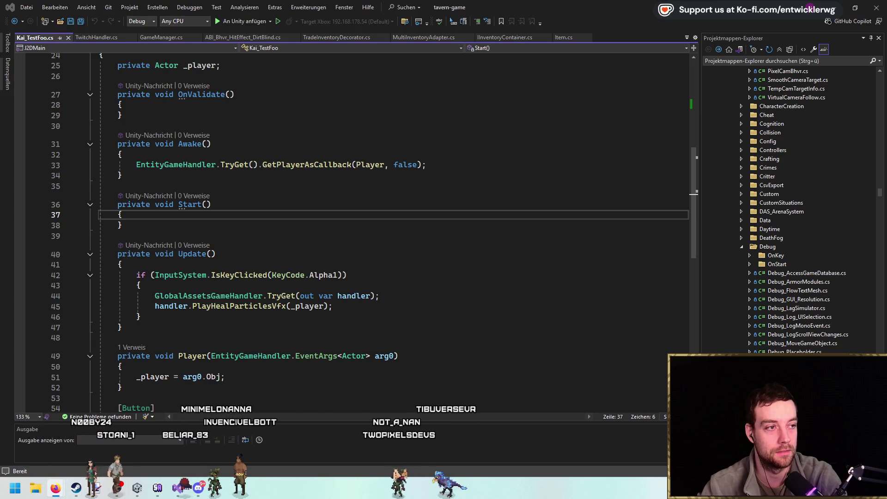
key("alt+Tab")
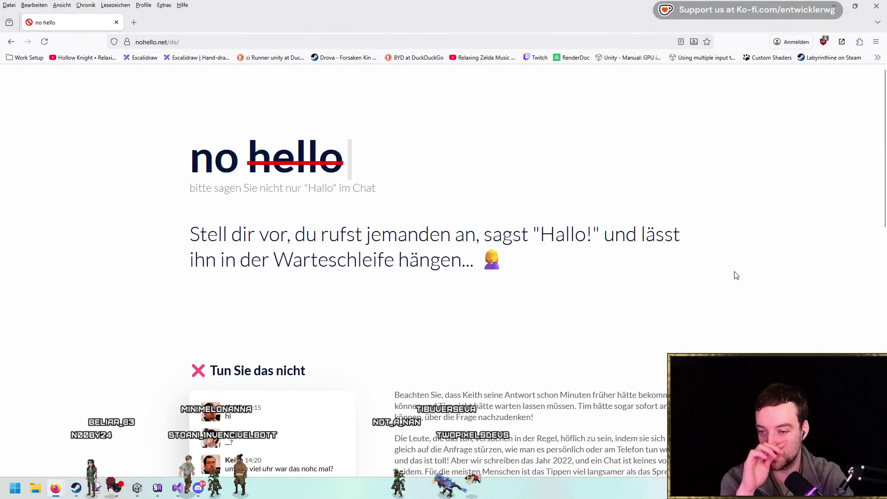
scroll(781, 257, "down", 3)
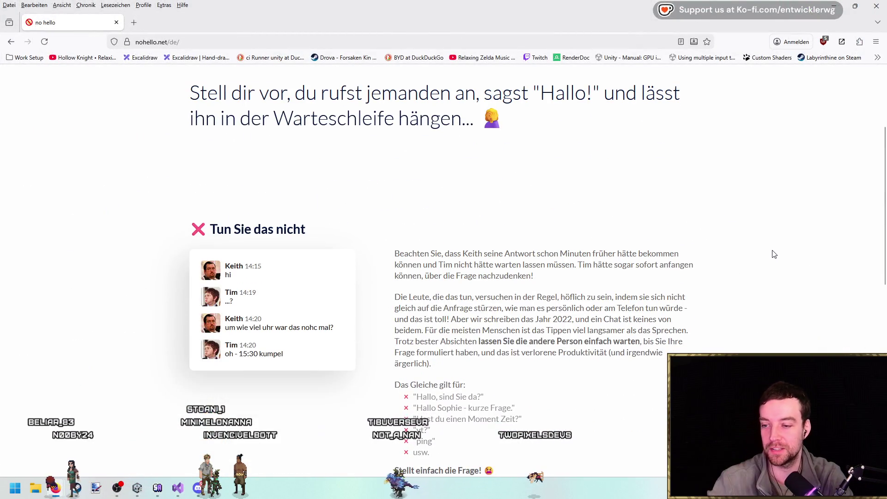
scroll(781, 254, "down", 3)
scroll(470, 215, "down", 3)
scroll(548, 281, "down", 1)
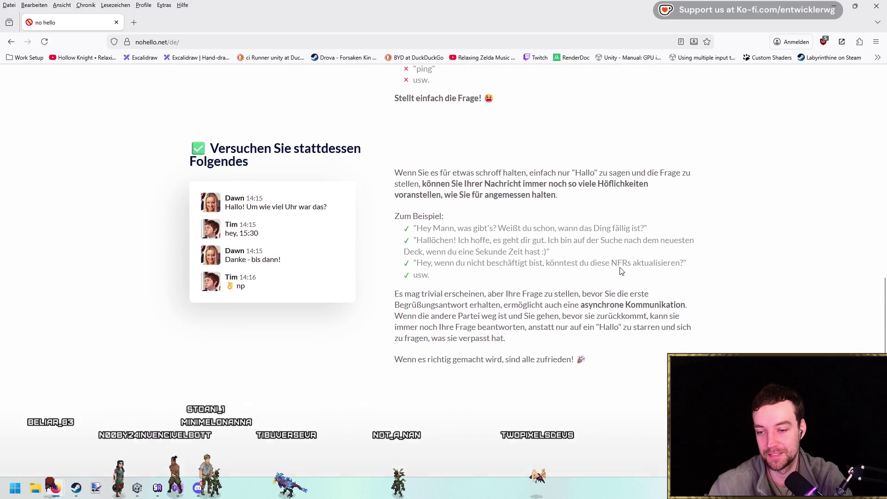
scroll(679, 230, "down", 2)
scroll(315, 148, "up", 3)
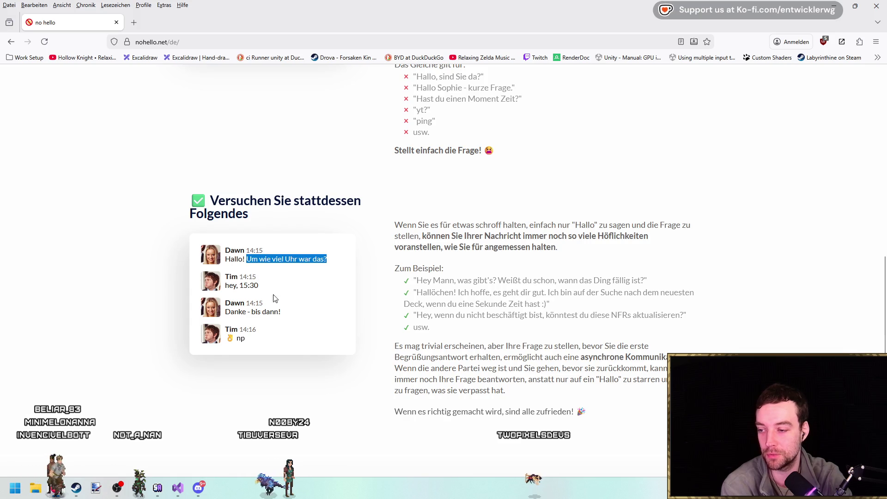
left_click(245, 338)
key("alt+Tab")
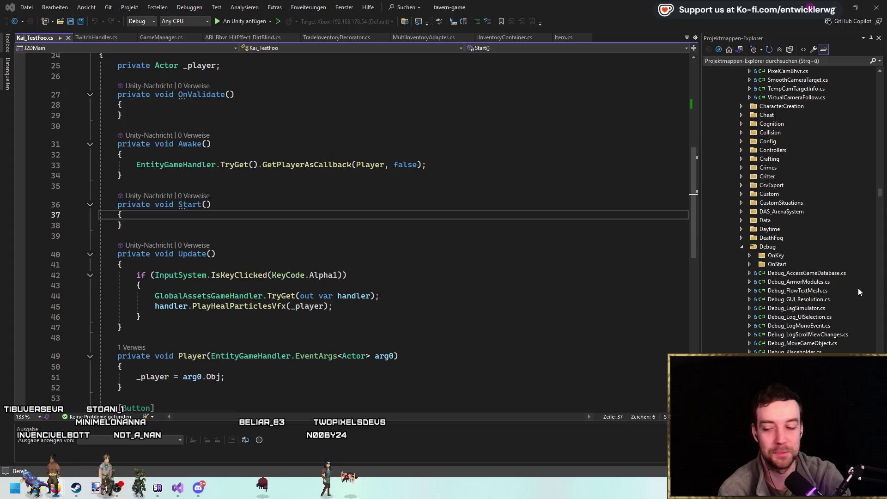
Delete the empty lines above #if UNITY_EDITOR in Kai_TestFoo.cs.
left_click(387, 214)
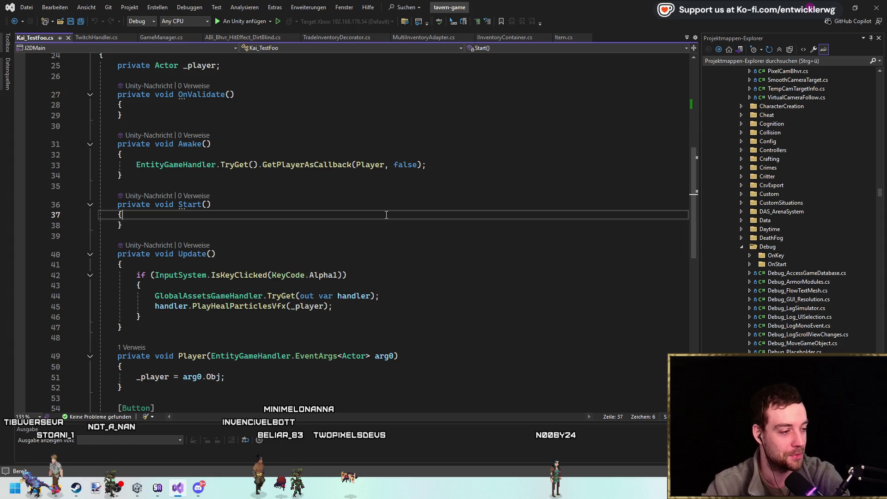
scroll(443, 235, "up", 8)
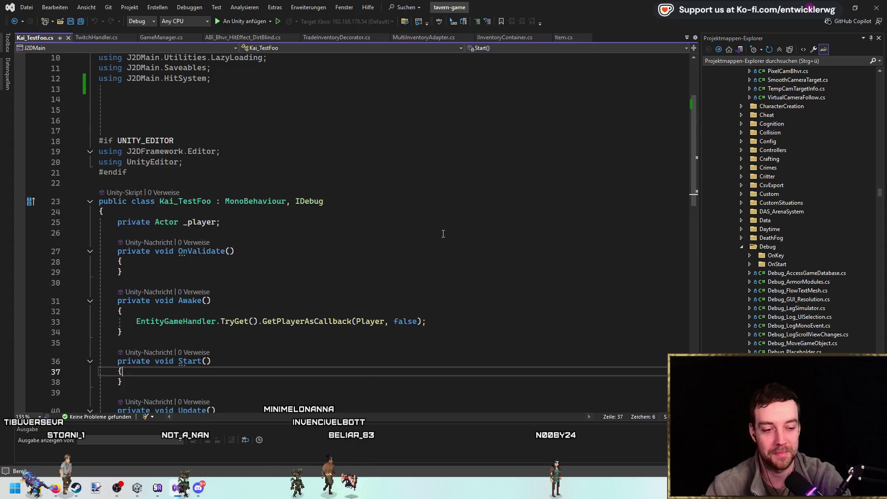
left_click(234, 217)
key("BackSpace")
key("BackSpace")
key("Delete")
key("Delete")
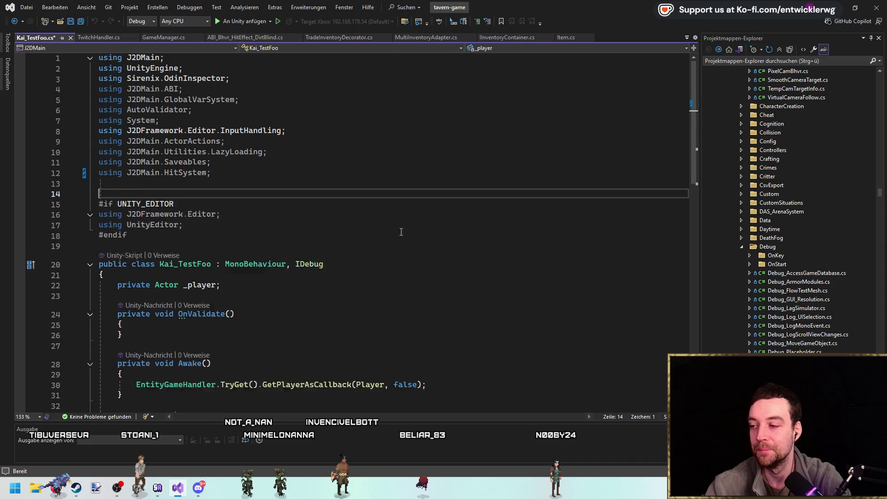
Save Kai_TestFoo.cs, restore the Visual Studio window and return to Unity.
key("ctrl+s")
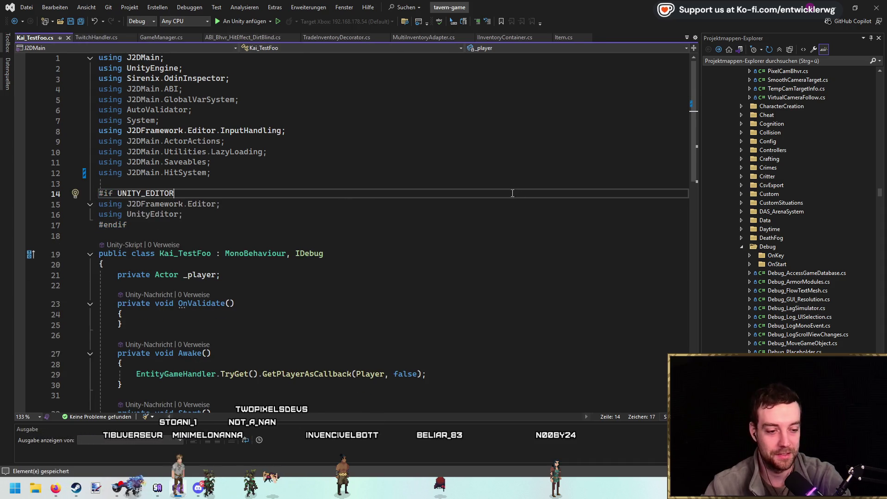
key("End")
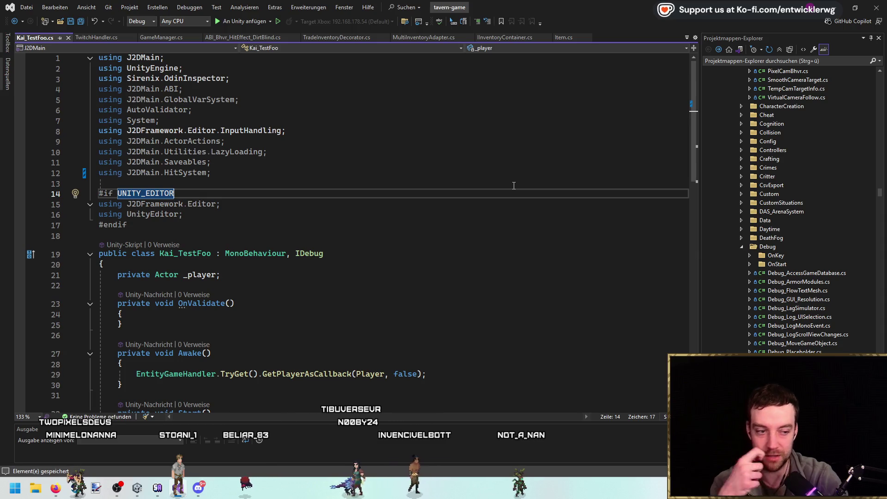
double_click(767, 7)
left_click(767, 24)
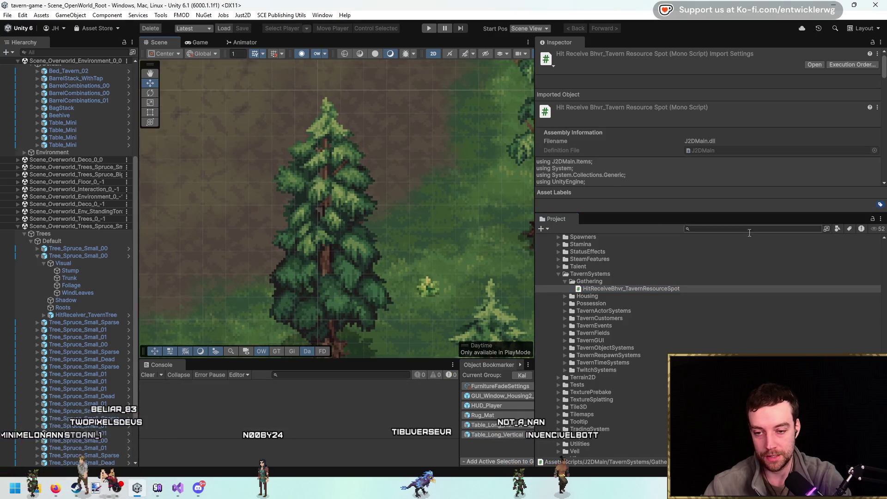
type("a")
Search the project for 'ai ripper' and open the AI_Ripper_Combat behaviour tree maximized.
left_click(753, 228)
type("ai ripper")
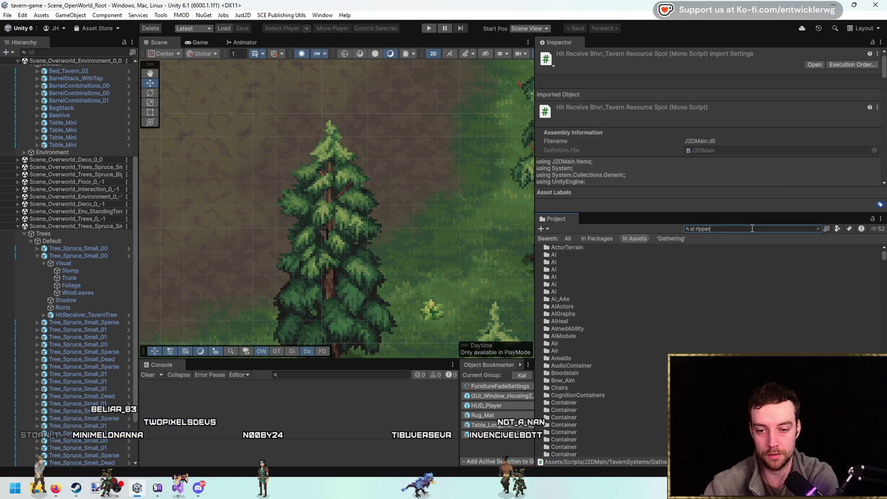
left_click(582, 248)
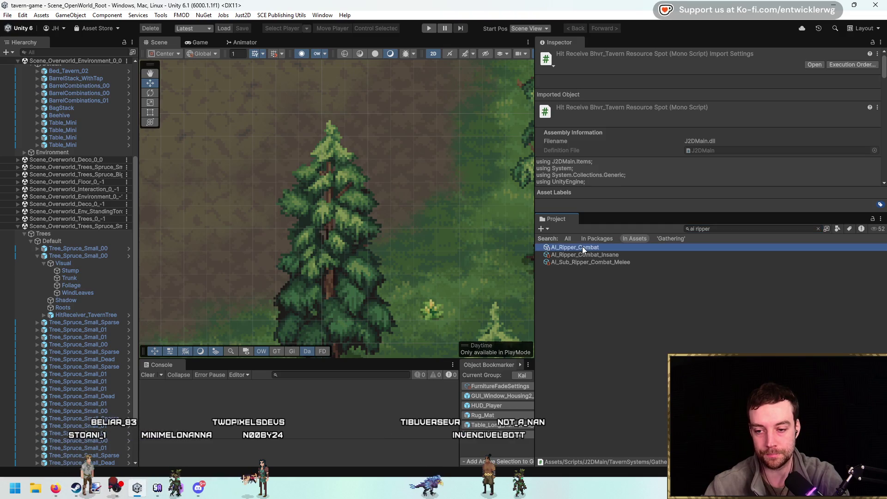
double_click(601, 251)
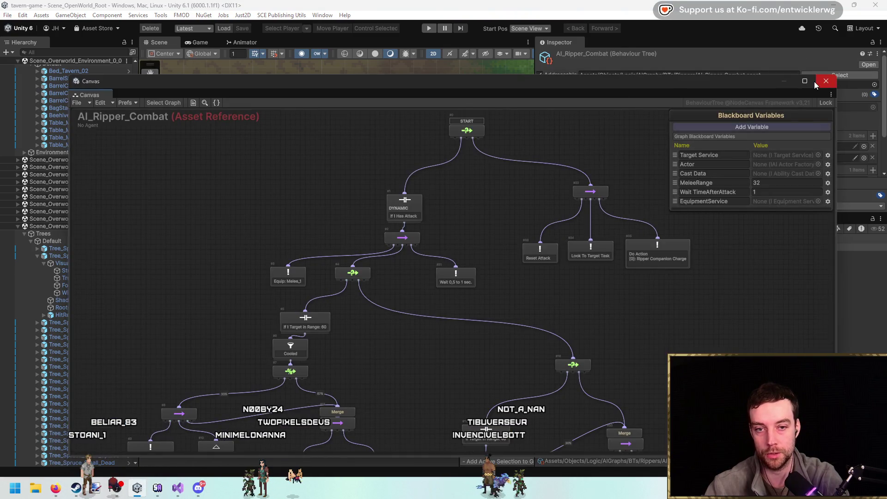
left_click(805, 81)
Pan and zoom around the behaviour tree to bring the START node into view.
scroll(519, 240, "down", 5)
scroll(567, 282, "up", 6)
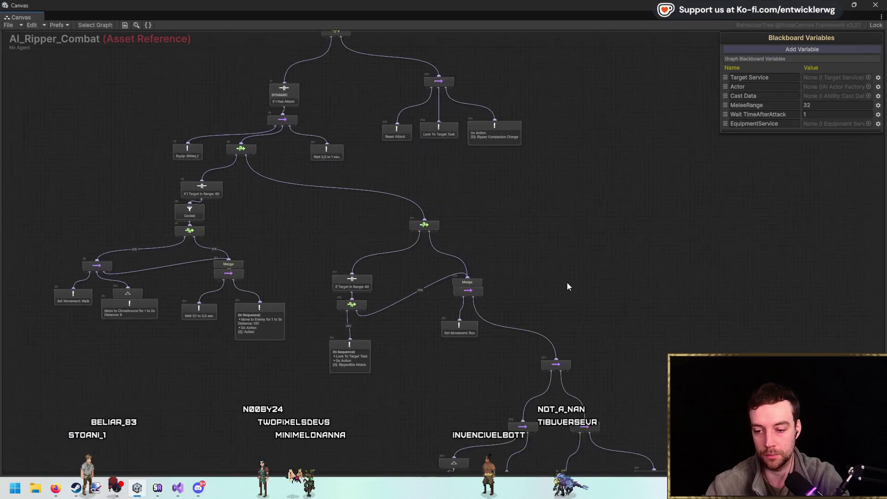
left_click_drag(567, 282, 578, 212)
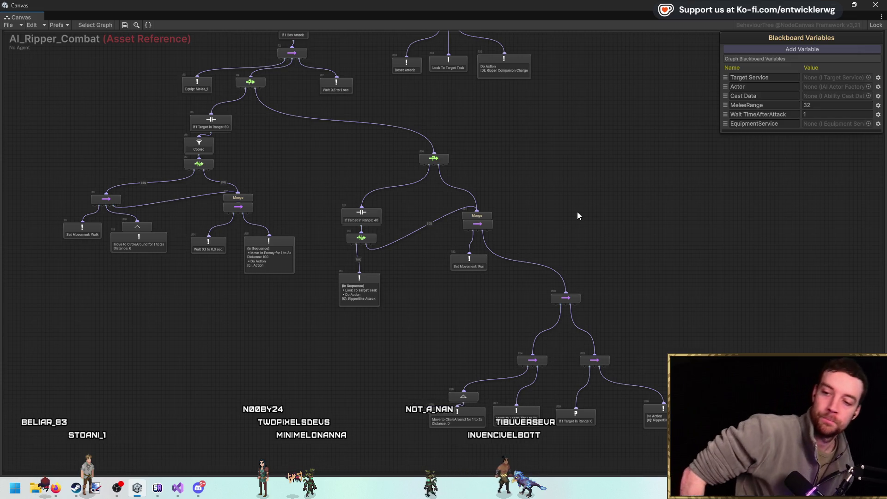
scroll(577, 211, "down", 5)
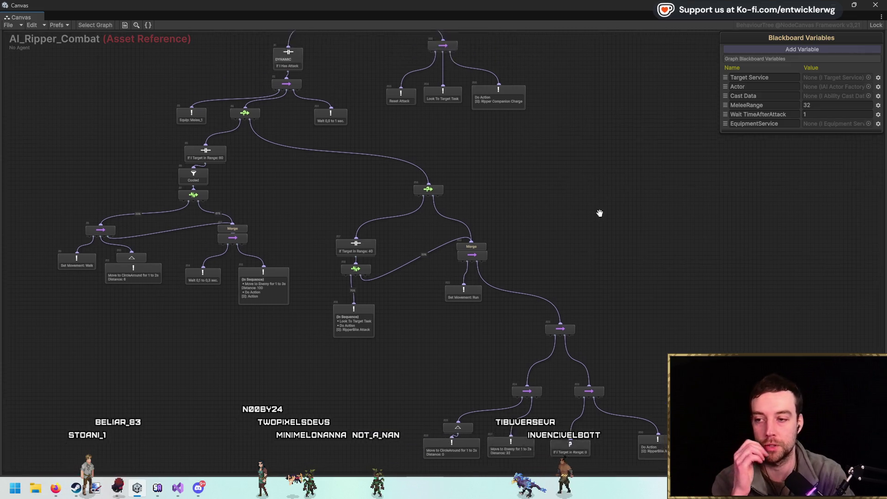
scroll(415, 111, "up", 5)
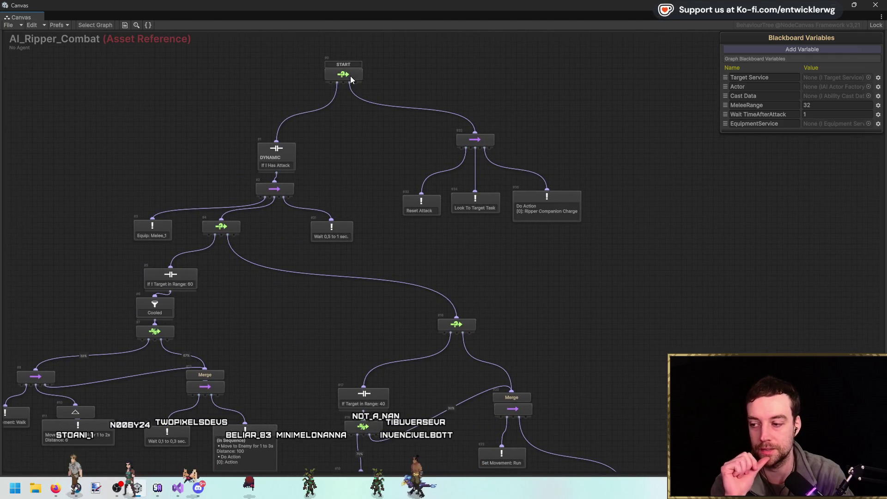
left_click_drag(351, 76, 455, 39)
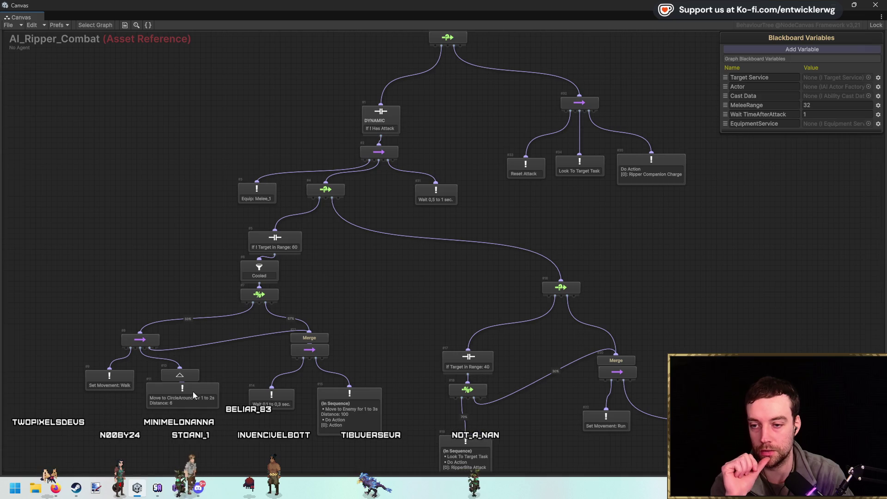
left_click_drag(448, 94, 403, 137)
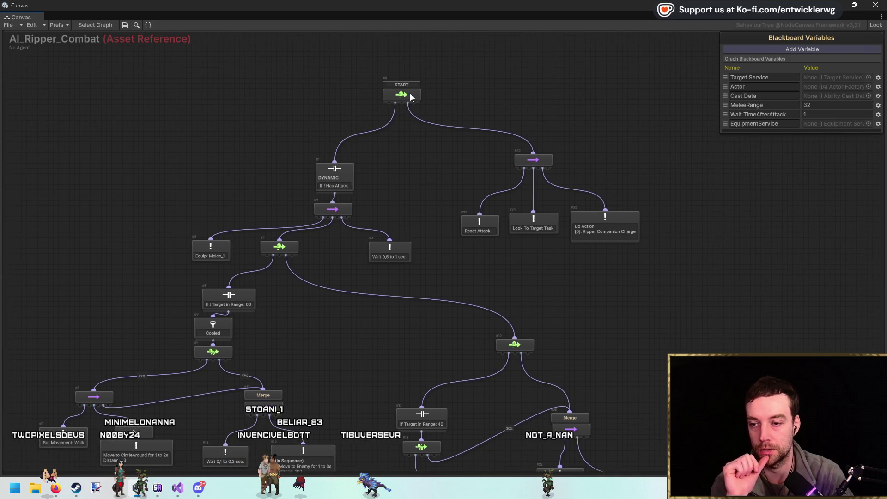
scroll(370, 189, "up", 2)
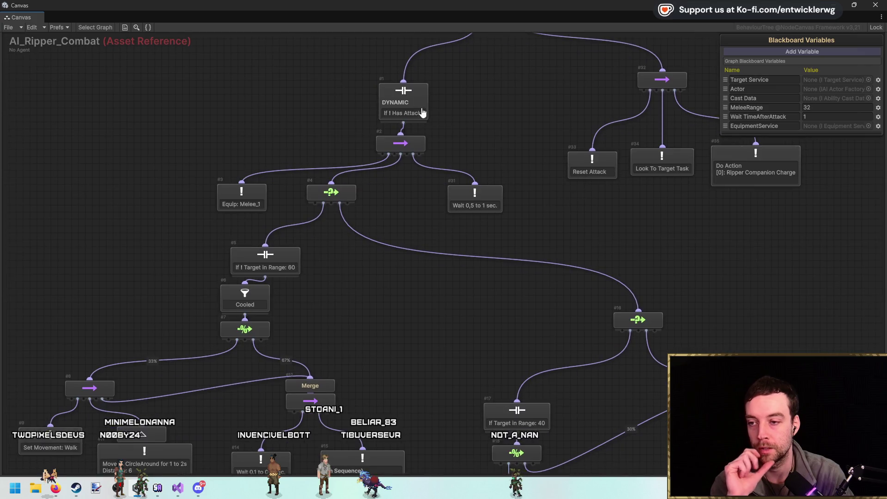
left_click_drag(514, 104, 467, 178)
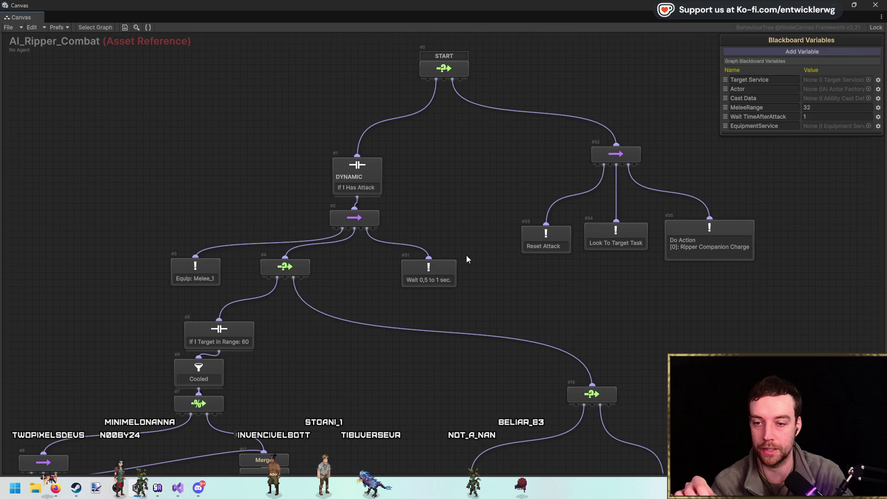
Inspect the If ! Has Attack condition and select the attack branch nodes.
left_click(362, 187)
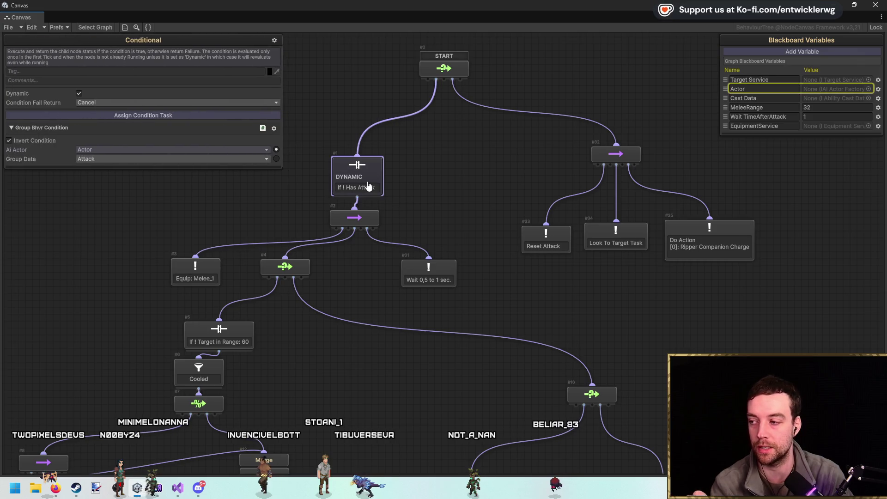
left_click_drag(441, 189, 467, 158)
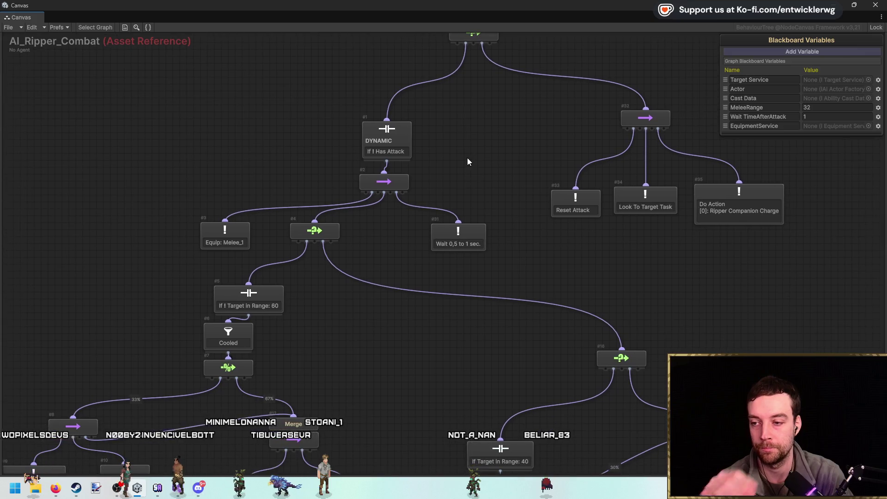
left_click(403, 140)
mouse_move(435, 156)
left_mouse_down()
mouse_move(487, 164)
mouse_move(464, 186)
left_mouse_up()
mouse_move(269, 163)
left_mouse_down()
mouse_move(335, 201)
mouse_move(440, 289)
mouse_move(450, 322)
left_mouse_up()
mouse_move(492, 190)
left_mouse_down()
mouse_move(775, 297)
mouse_move(741, 314)
left_mouse_up()
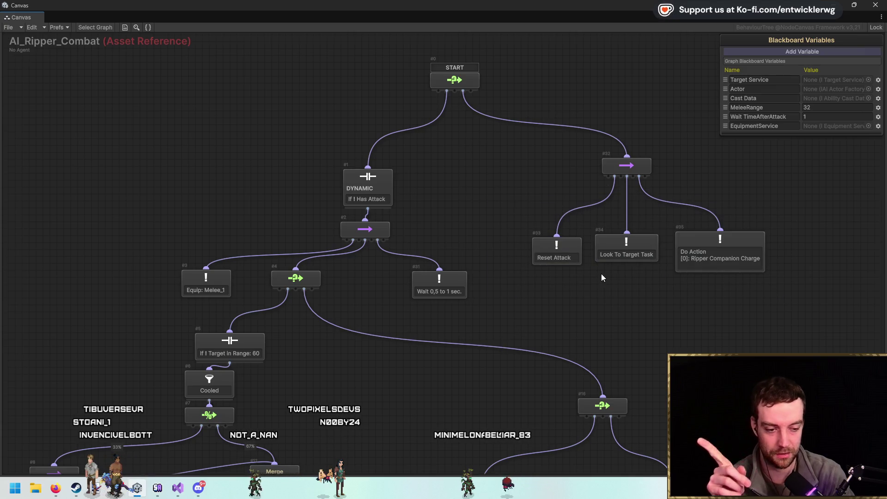
mouse_move(451, 203)
left_mouse_down()
mouse_move(464, 162)
mouse_move(491, 190)
mouse_move(472, 169)
left_mouse_up()
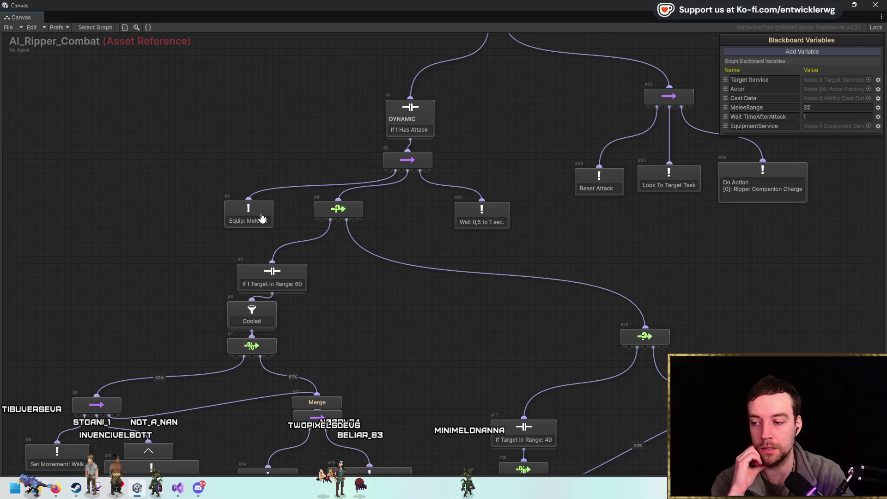
left_click_drag(262, 218, 272, 183)
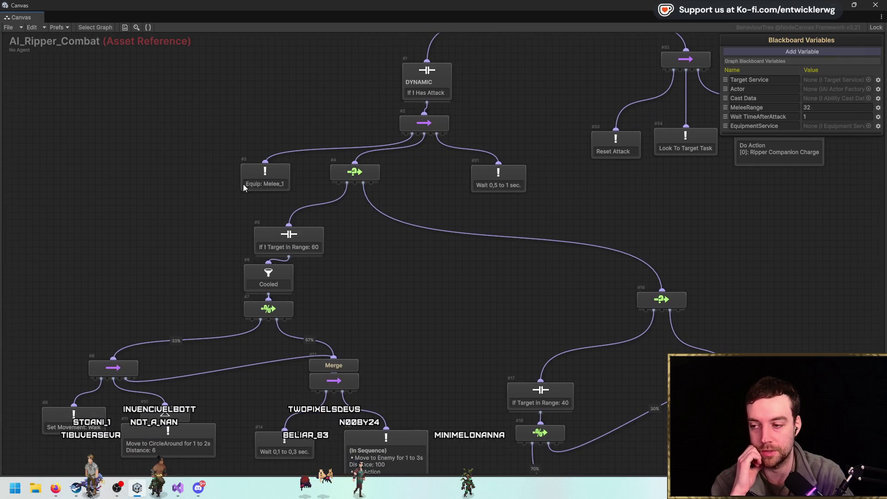
left_click_drag(161, 173, 504, 193)
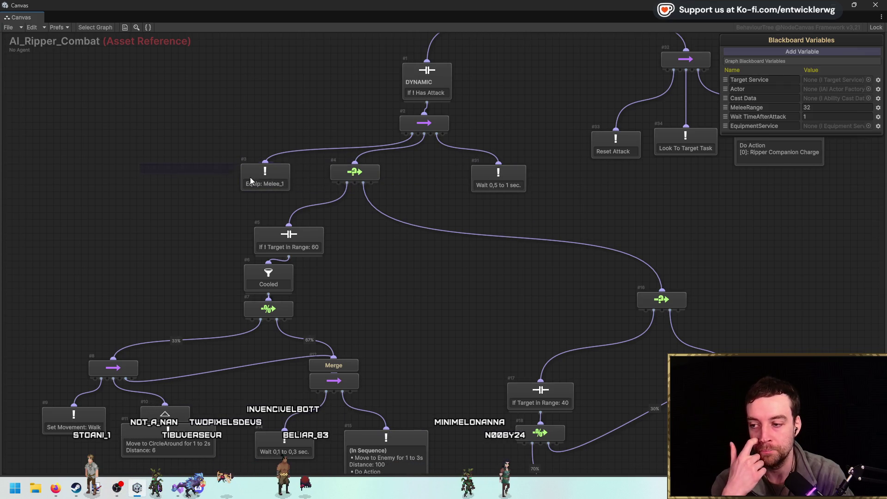
Inspect Equip: Melee_1, the selector, If ! Target in Range: 60 and the Cooled filter.
left_click(267, 184)
left_click_drag(286, 180, 330, 138)
left_click(407, 133)
mouse_move(407, 152)
left_mouse_down()
mouse_move(494, 192)
mouse_move(444, 187)
left_mouse_up()
left_click(462, 177)
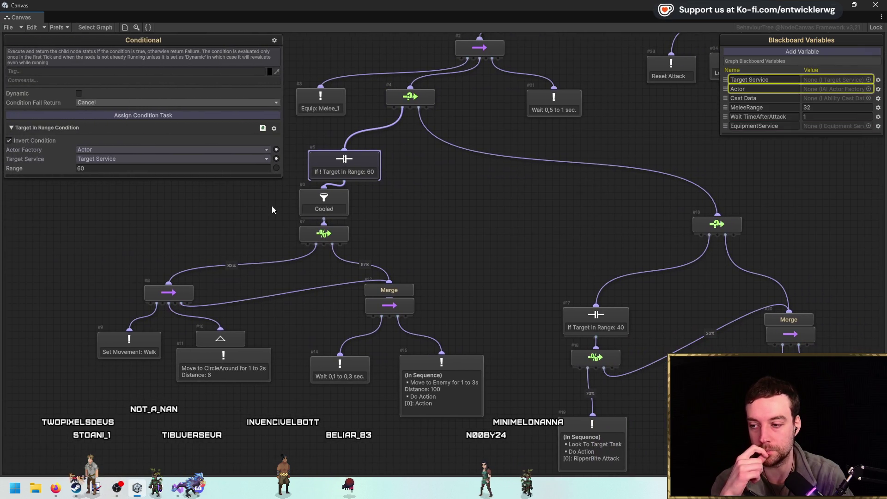
left_click(323, 203)
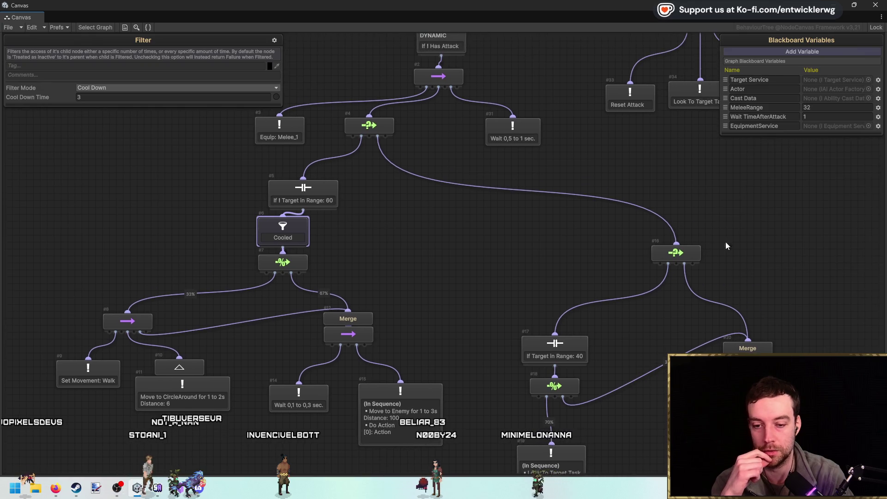
left_click_drag(725, 245, 517, 212)
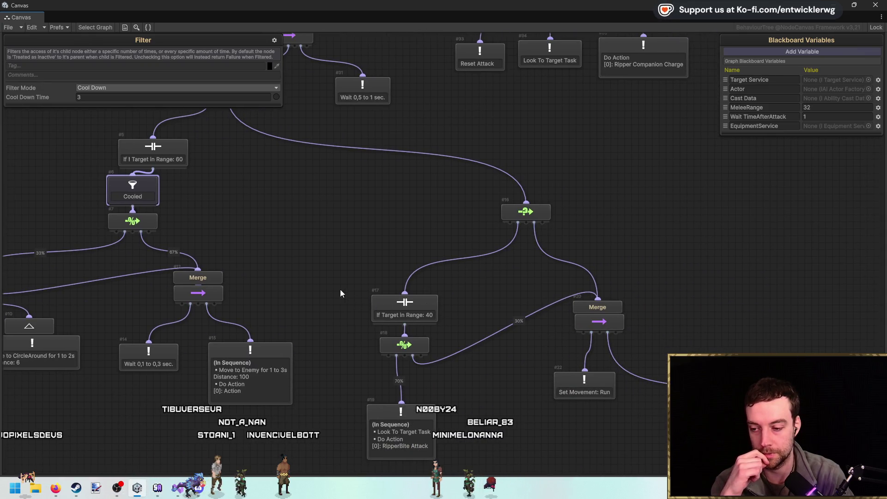
Clear the node selection, recentre the tree on START, and return to the editor.
scroll(330, 218, "down", 5)
scroll(255, 218, "up", 2)
left_click_drag(673, 395, 108, 117)
scroll(339, 104, "up", 5)
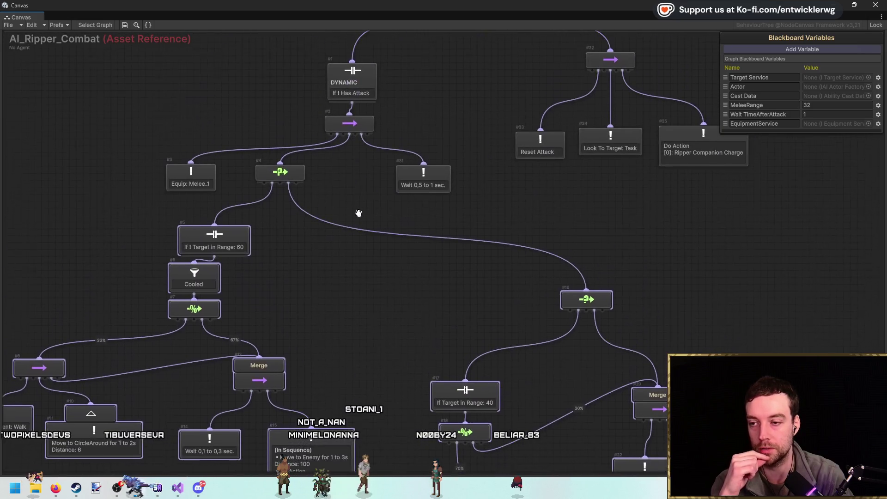
left_click(499, 201)
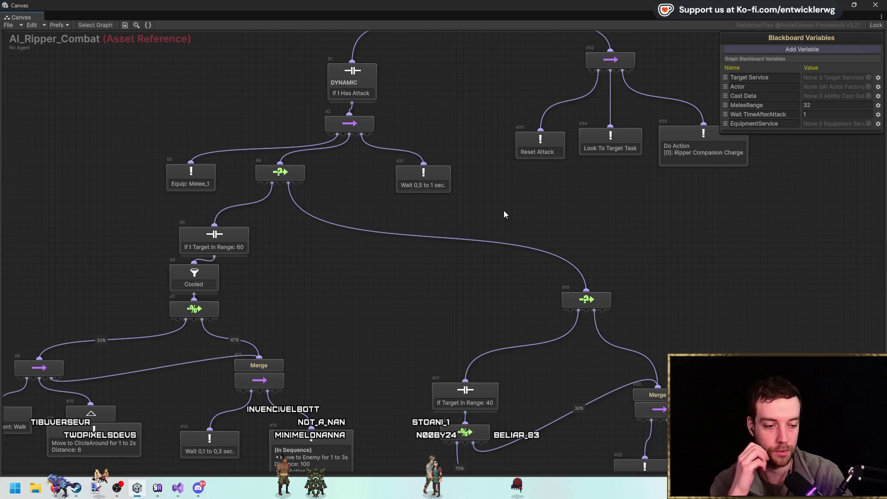
left_click_drag(505, 210, 468, 297)
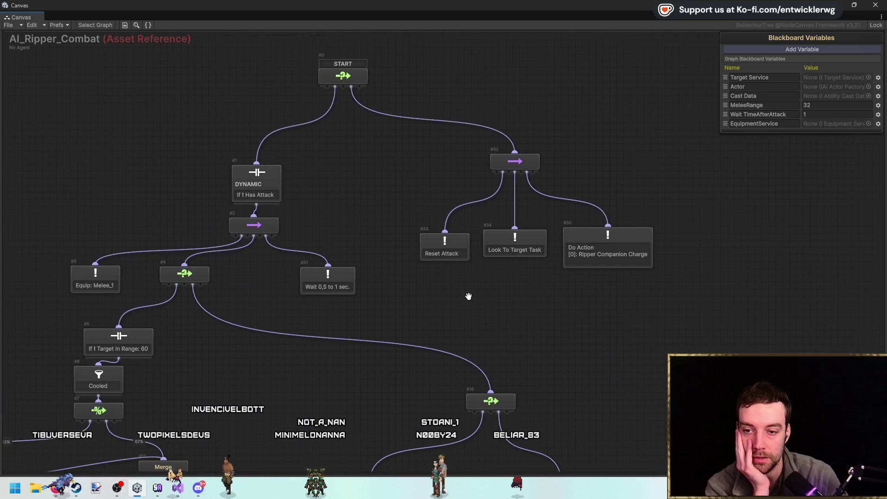
scroll(469, 299, "down", 3)
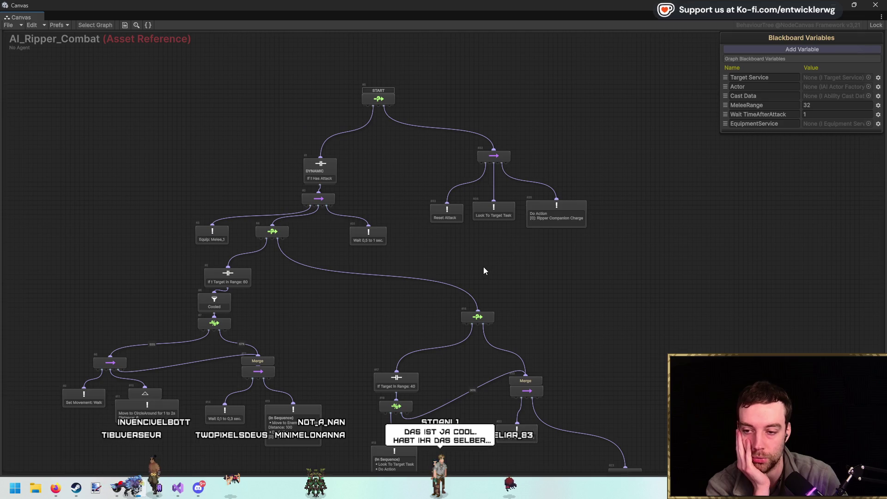
scroll(483, 270, "up", 3)
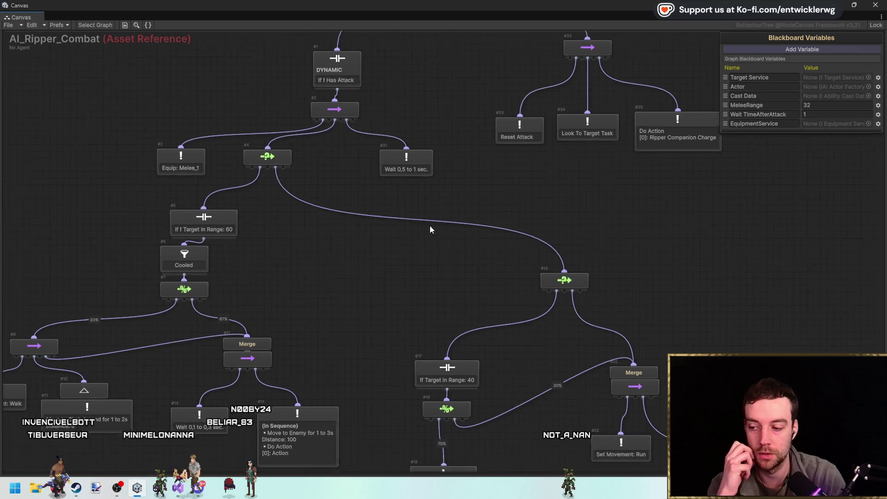
scroll(341, 246, "down", 3)
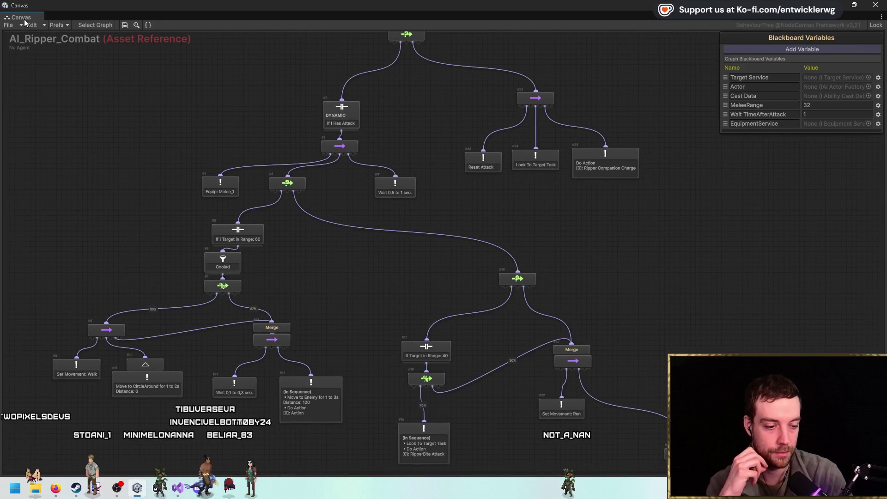
mouse_move(76, 73)
left_mouse_down()
mouse_move(600, 324)
mouse_move(666, 279)
left_mouse_up()
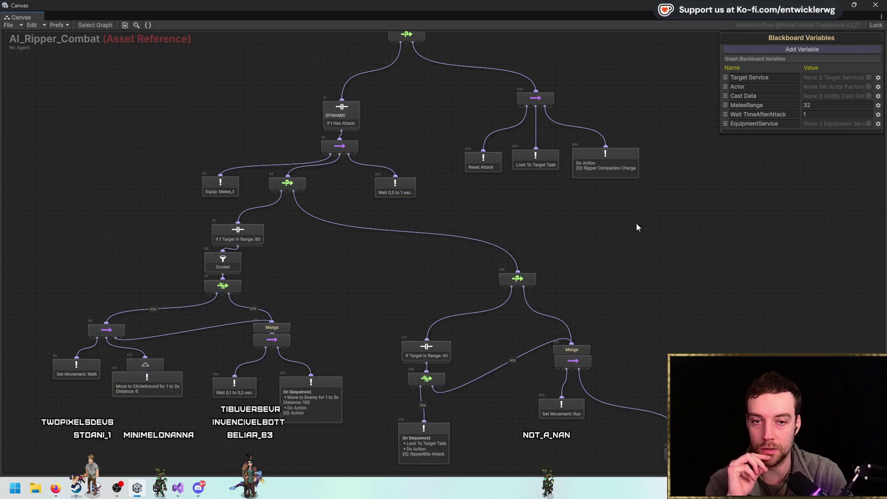
key("f")
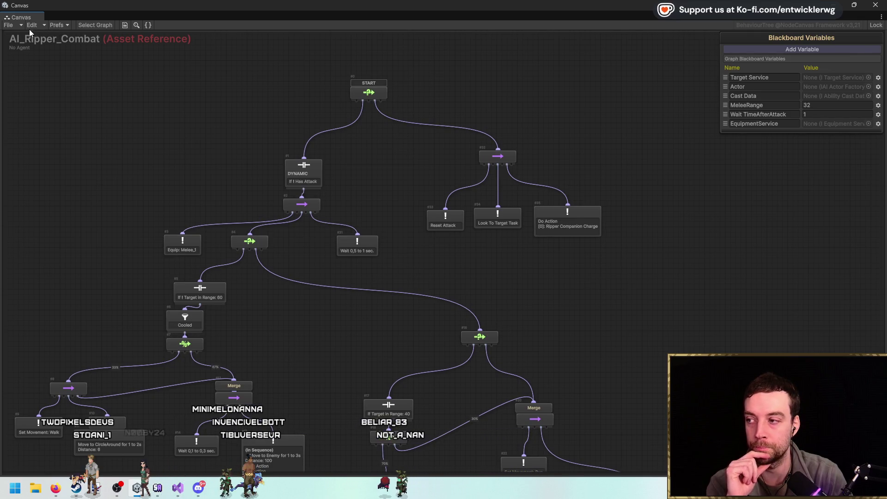
key("alt+Tab")
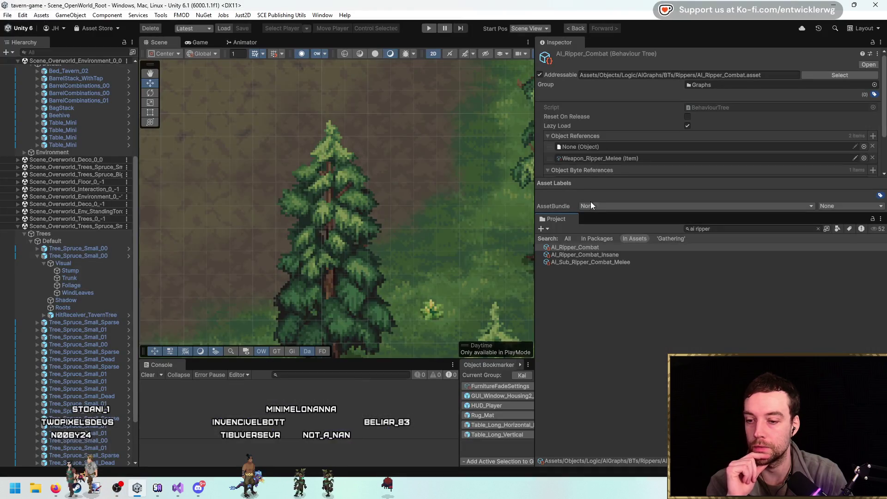
Search the Project panel for 'tav' and reveal HitReceiveBhvr_TavernResourceSpot's Gathering folder.
left_click(747, 230)
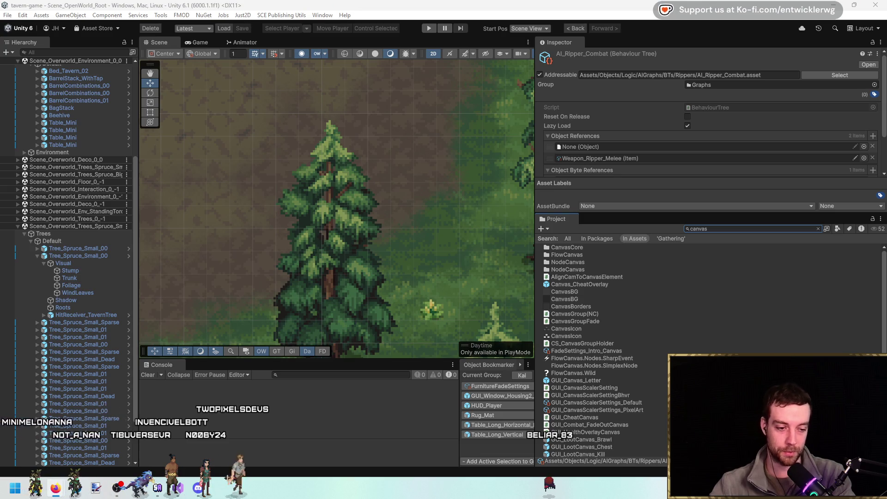
key("Escape")
type("resource")
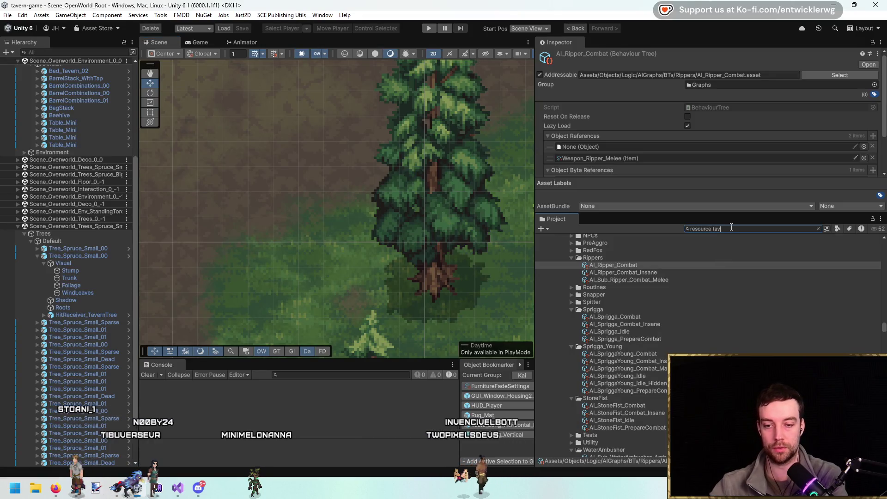
type("tav")
left_click(654, 246)
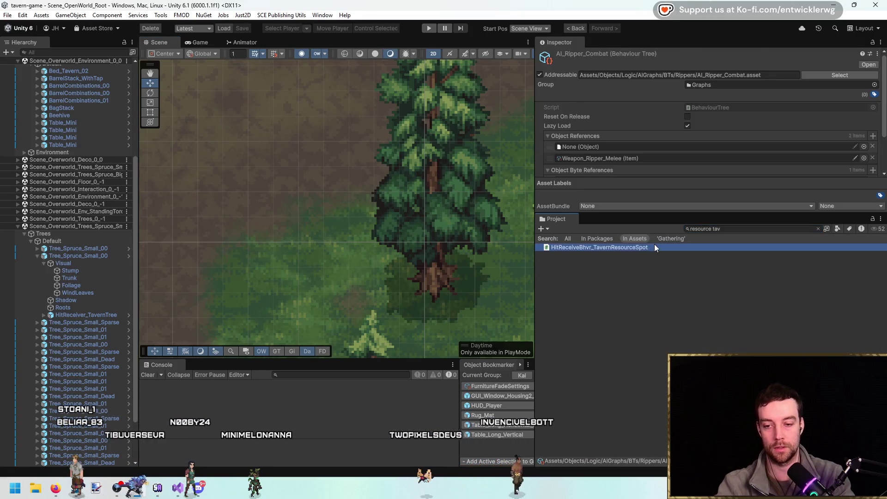
left_click(818, 229)
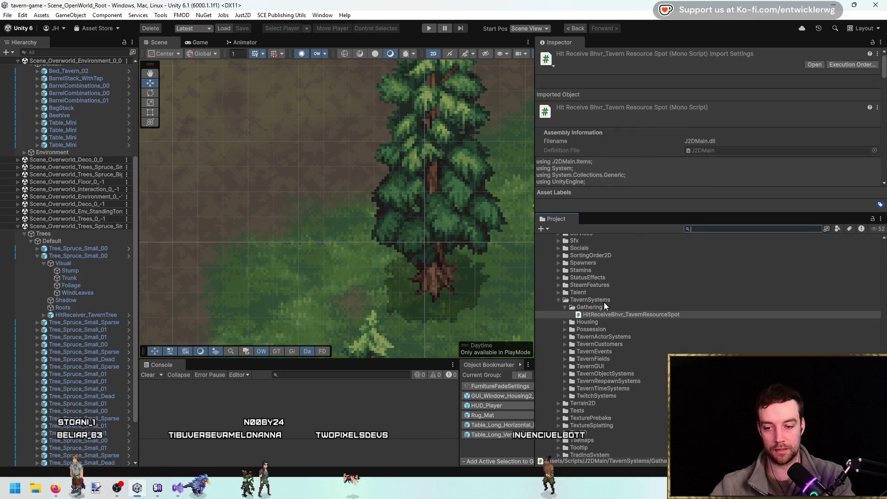
Create a MonoBehaviour script in the Gathering folder named AResourceBhvr.
right_click(605, 308)
mouse_move(693, 177)
left_click(834, 168)
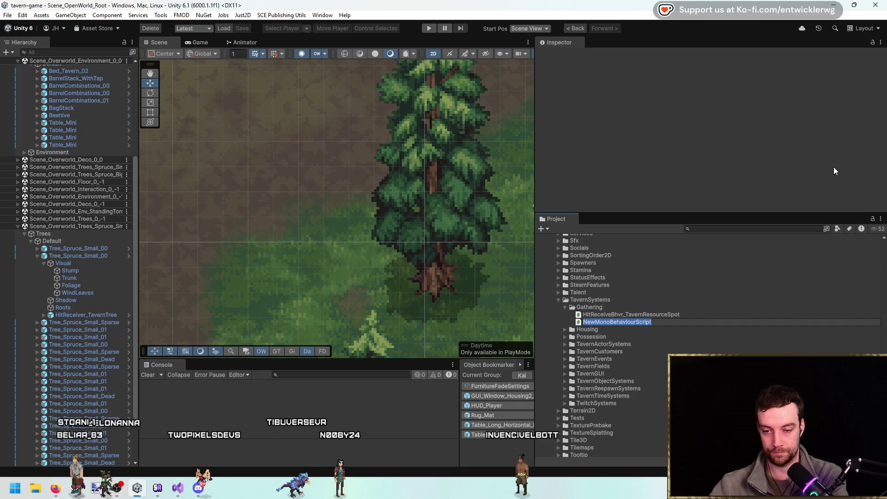
type("ResourceBhvr")
key("Home")
type("A")
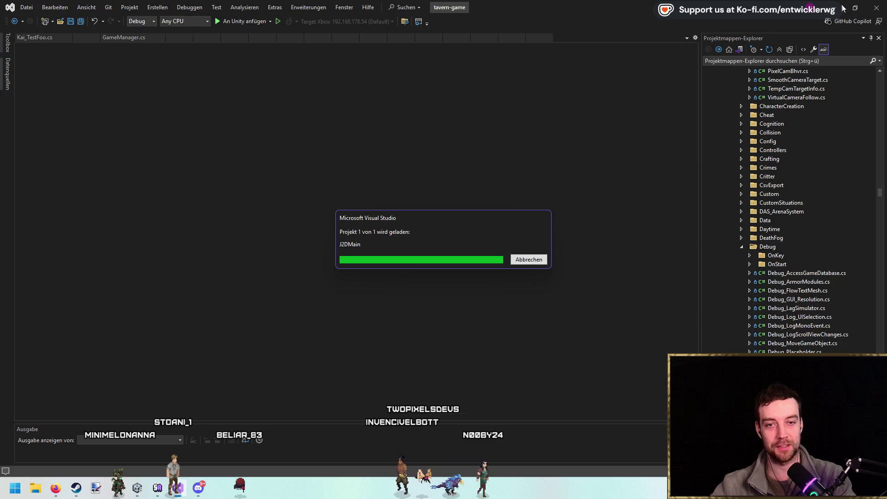
Open AResourceBhvr.cs and delete the template comment and Start/Update methods.
key("alt+Tab")
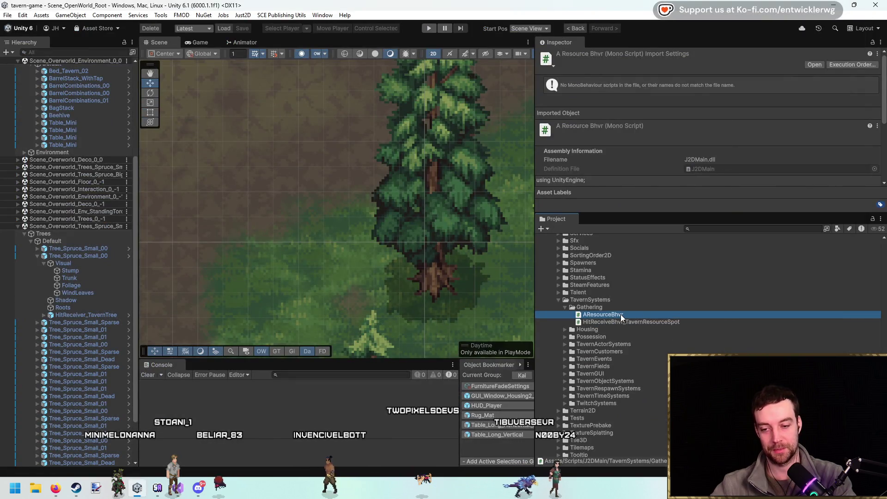
double_click(620, 315)
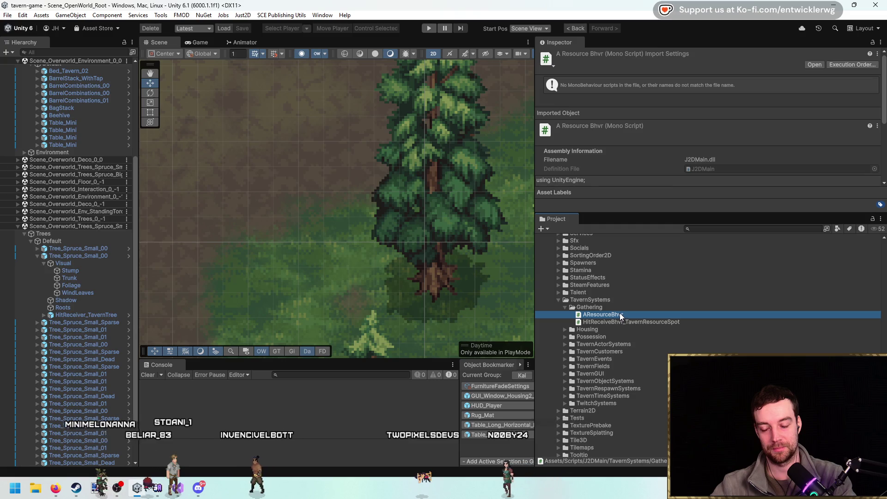
left_click_drag(122, 228, 118, 107)
key("Delete")
key("ctrl+s")
Make AResourceBhvr an abstract class and save.
left_click(131, 87)
type("abstract class AResourceBhvr : MonoBehaviour")
key("ctrl+s")
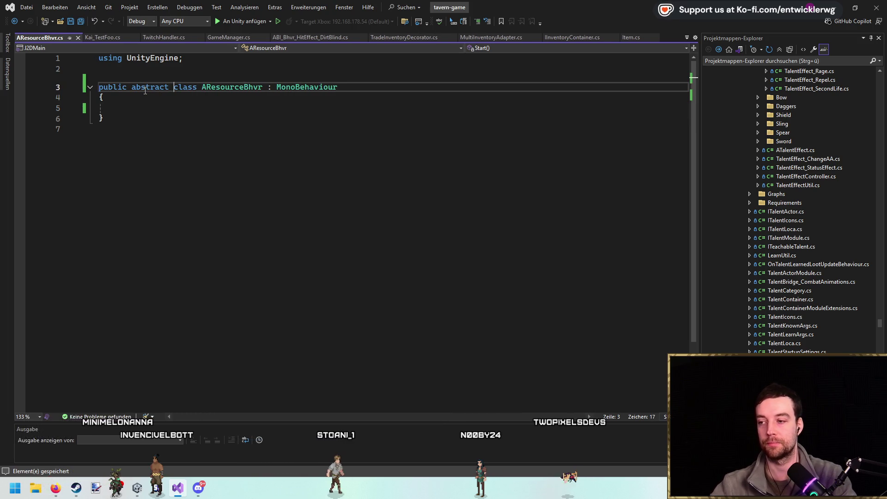
key("Up")
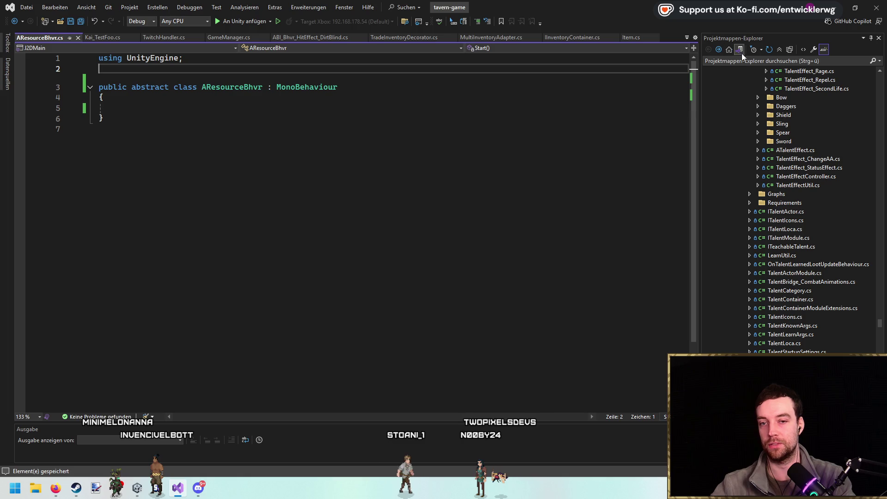
scroll(863, 229, "down", 3)
Copy the namespace header from HitReceiveBhvr_TavernResourceSpot.cs and paste it above AResourceBhvr.
double_click(823, 333)
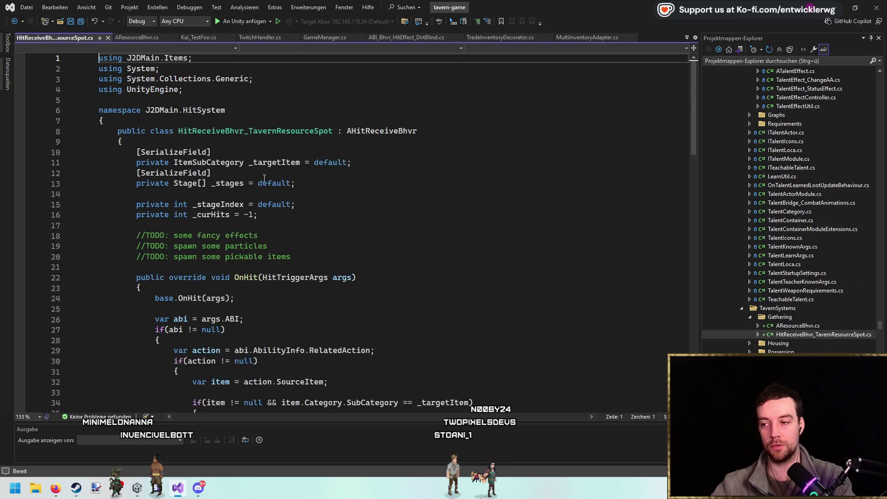
left_click_drag(139, 151, 98, 111)
key("ctrl+c")
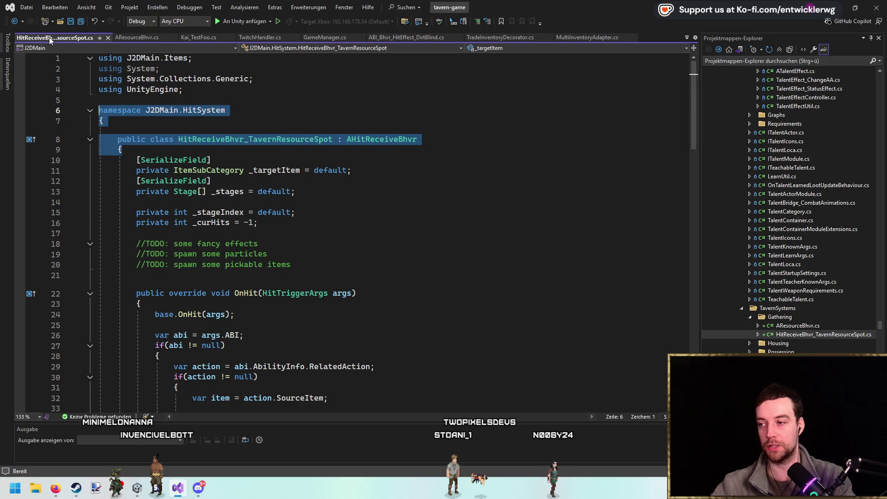
middle_click(54, 37)
key("ctrl+v")
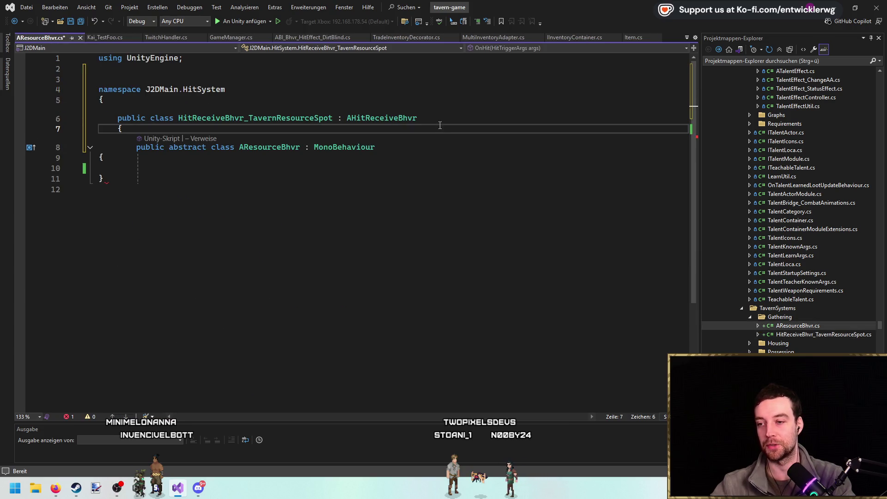
key("ctrl+x")
double_click(282, 121)
key("ctrl+v")
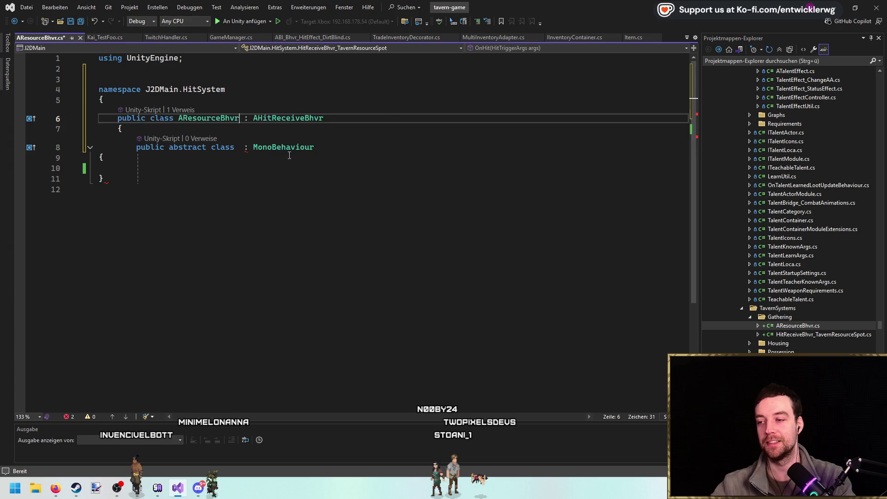
double_click(292, 147)
key("ctrl+z")
key("ctrl+z")
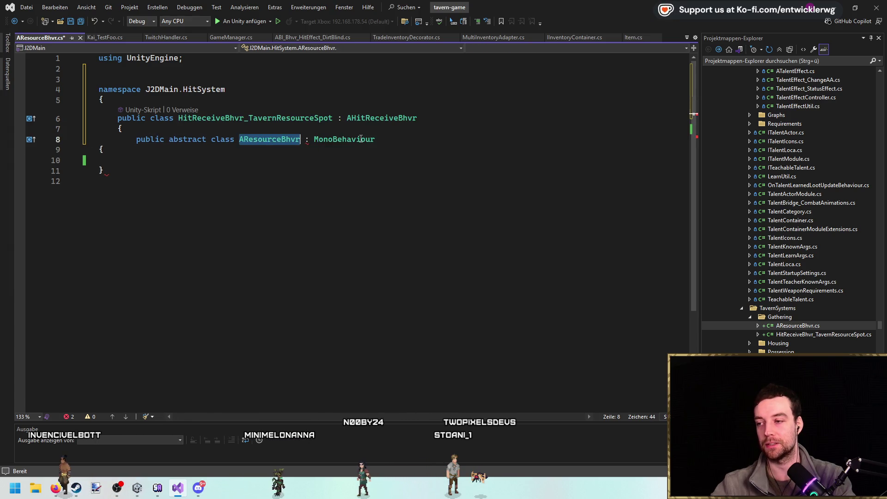
left_click(368, 148)
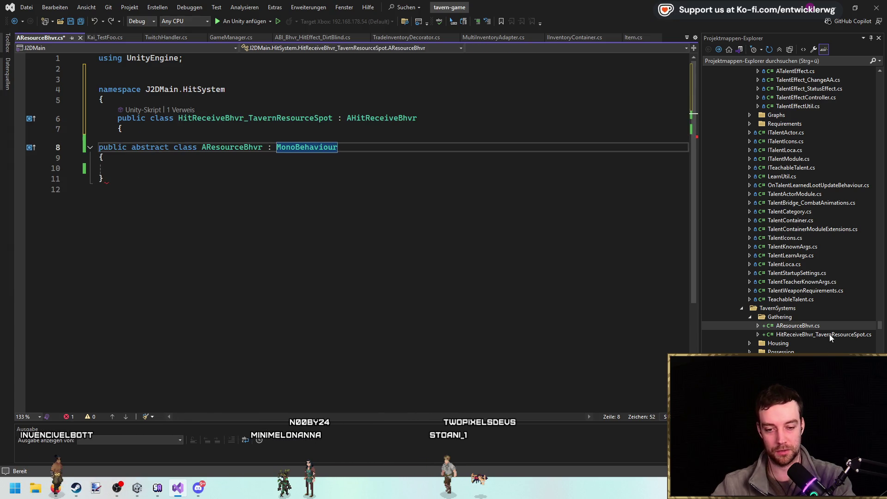
Replace the HitSystem namespace with J2DMain.TavernSystems copied from AddItemResult.cs.
key("ctrl+minus")
triple_click(217, 83)
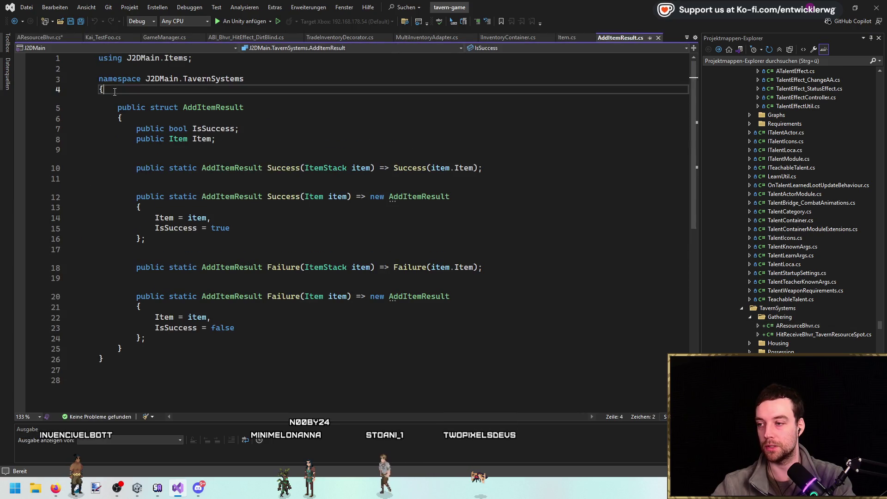
key("ctrl+c")
key("ctrl+F4")
triple_click(185, 90)
key("ctrl+v")
Remove the leftover class header, brace and blank lines, close the namespace, and save.
key("Down")
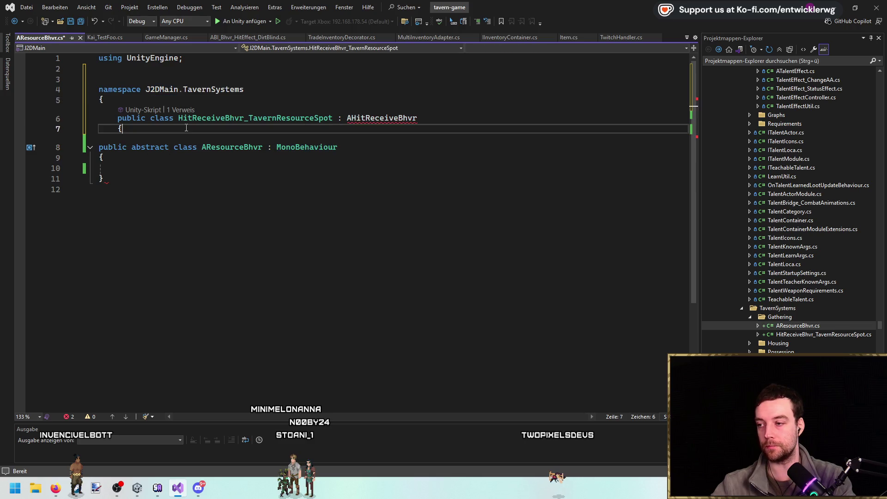
key("ctrl+shift+l")
key("ctrl+shift+l")
key("Down")
key("Down")
key("Down")
type("}")
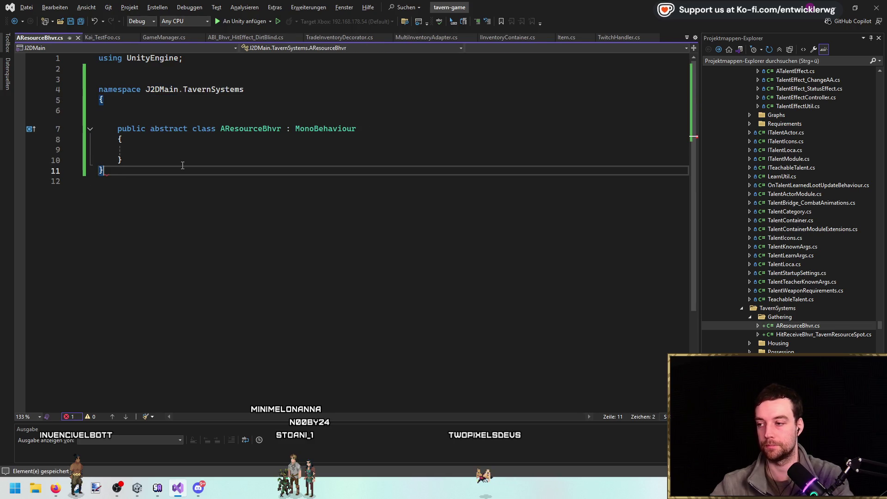
key("Up")
key("Up")
key("Up")
key("ctrl+shift+l")
key("Up")
key("Up")
key("Up")
key("ctrl+shift+l")
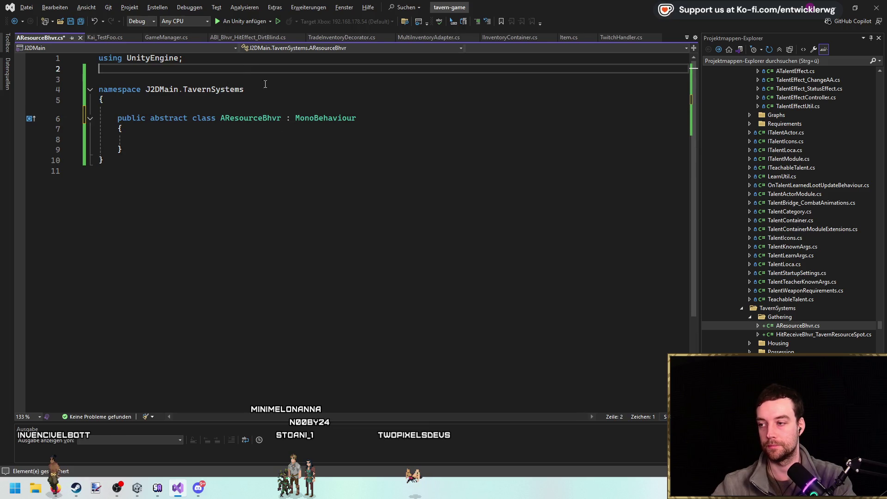
key("ctrl+s")
left_click(233, 127)
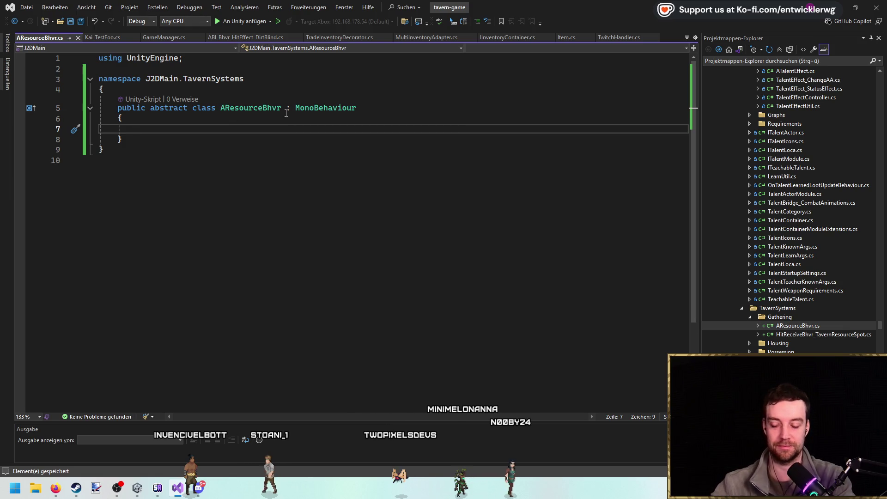
Declare 'public abstract void OnHit();' and turn the class into the IResourceBhvr interface.
type("public ")
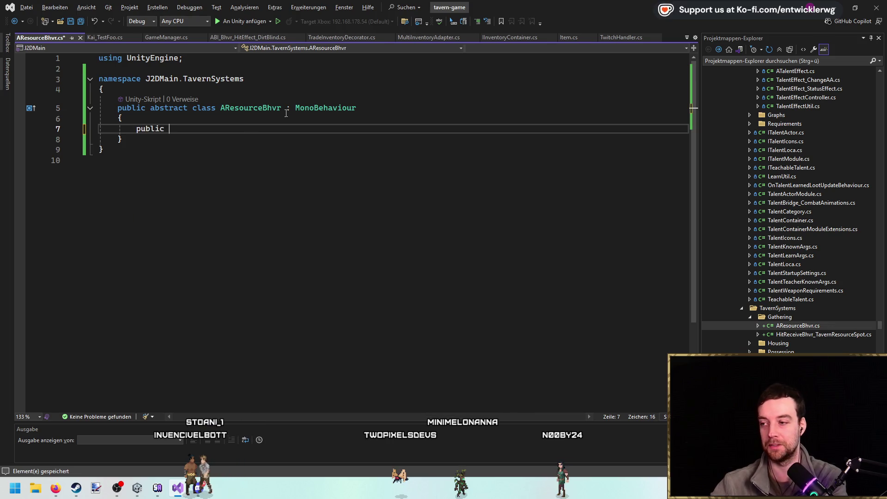
type("abstract void OnH")
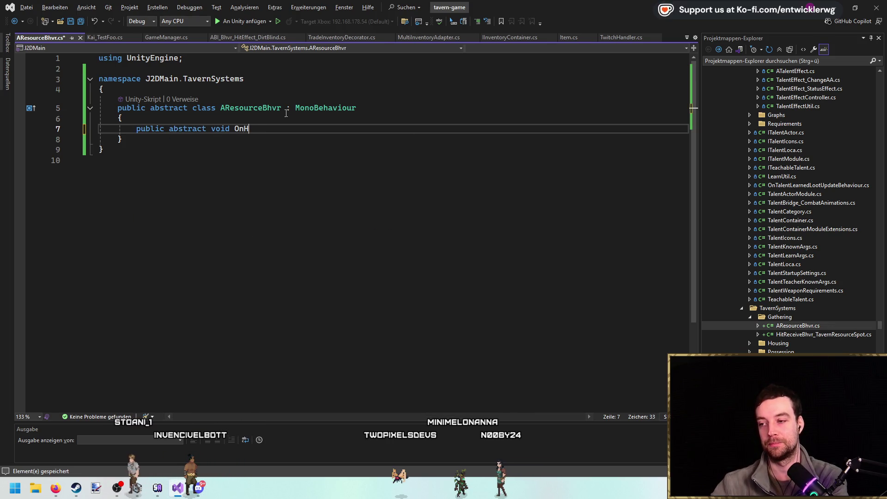
type("it();")
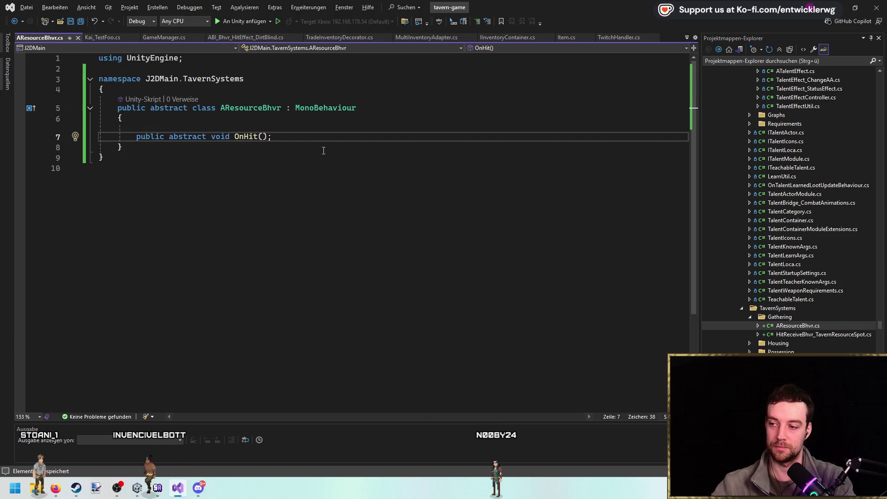
left_click(226, 108)
key("BackSpace")
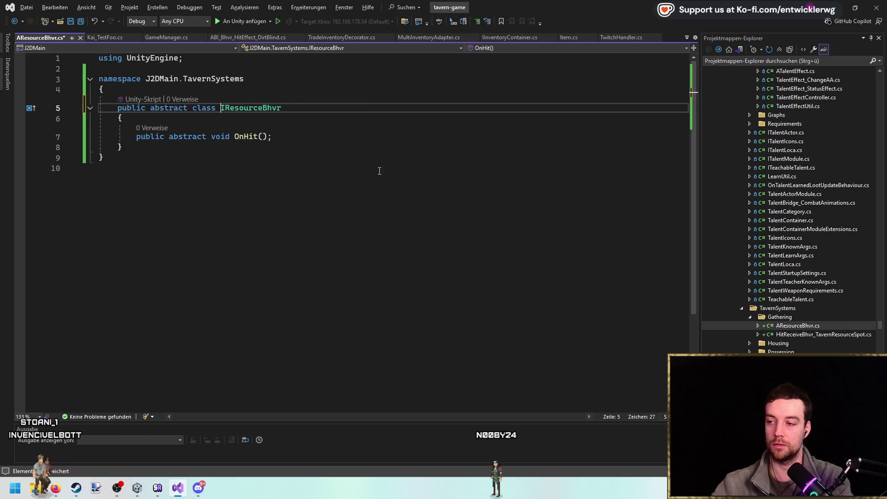
type("e")
key("ctrl+s")
Strip the public abstract modifiers so OnHit reads 'void OnHit();', and save.
left_click(291, 135)
double_click(187, 136)
key("BackSpace")
key("ctrl+BackSpace")
key("Up")
key("Up")
key("Up")
key("ctrl+s")
left_click(231, 137)
key("Return")
key("ctrl+z")
Rename AResourceBhvr.cs to IResourceBhvr.cs in Solution Explorer.
double_click(227, 108)
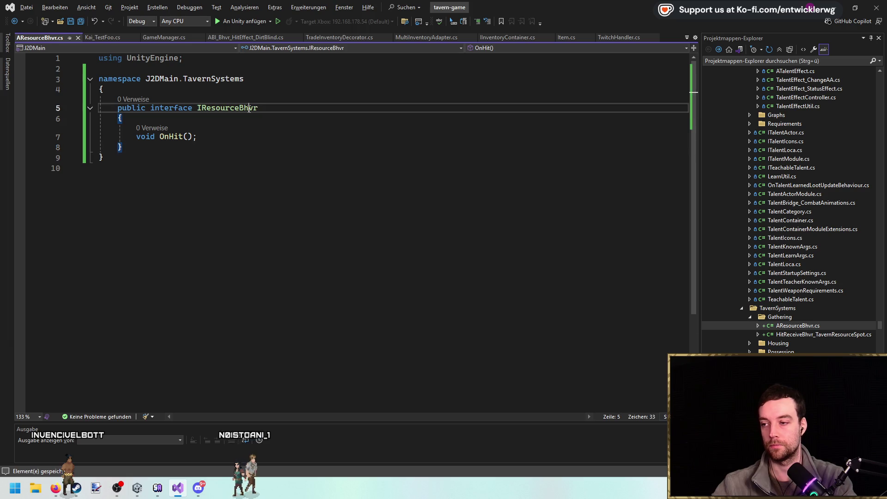
left_click(832, 327)
key("F2")
key("ctrl+v")
key("Return")
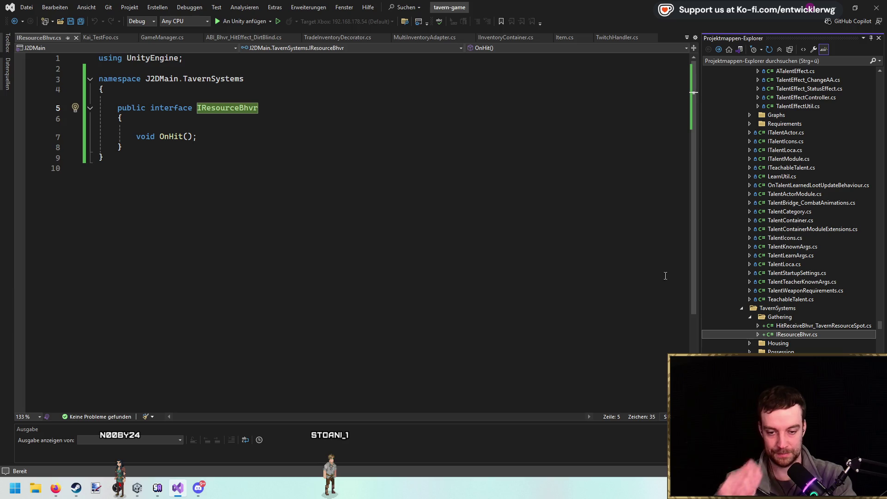
Start adding a new item to the Gathering folder after the project reloads.
right_click(800, 319)
mouse_move(764, 314)
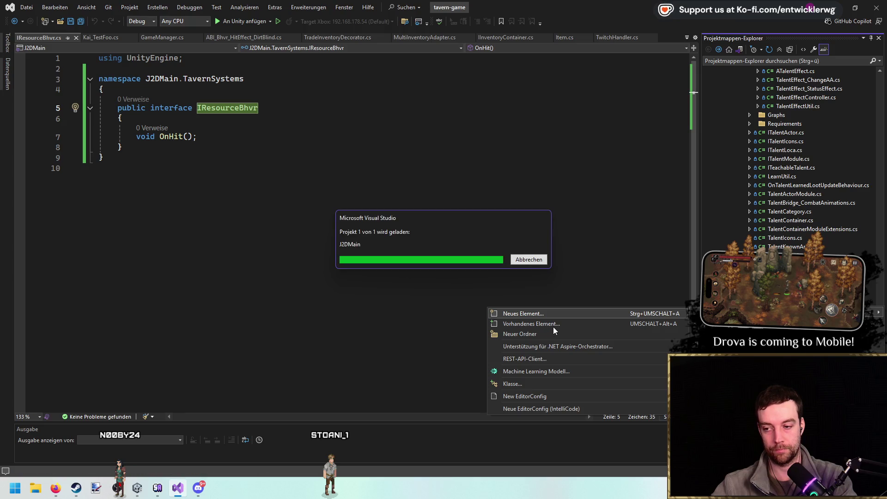
left_click(573, 329)
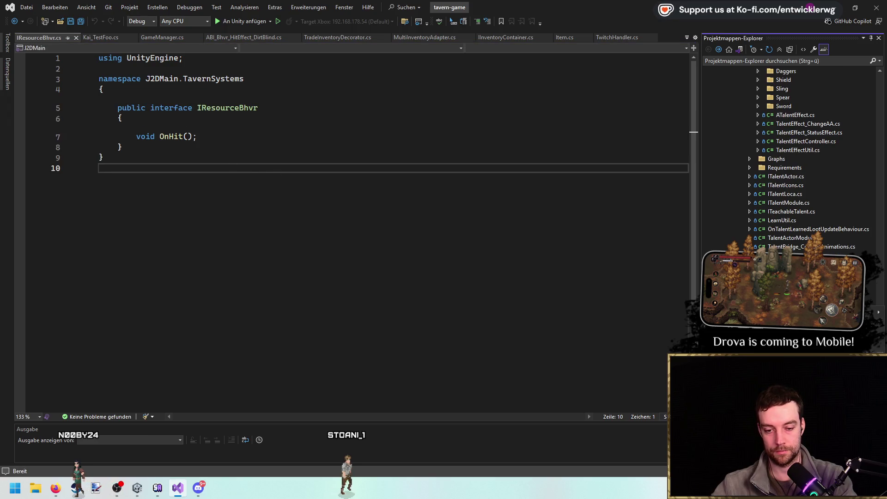
right_click(690, 307)
left_click(580, 314)
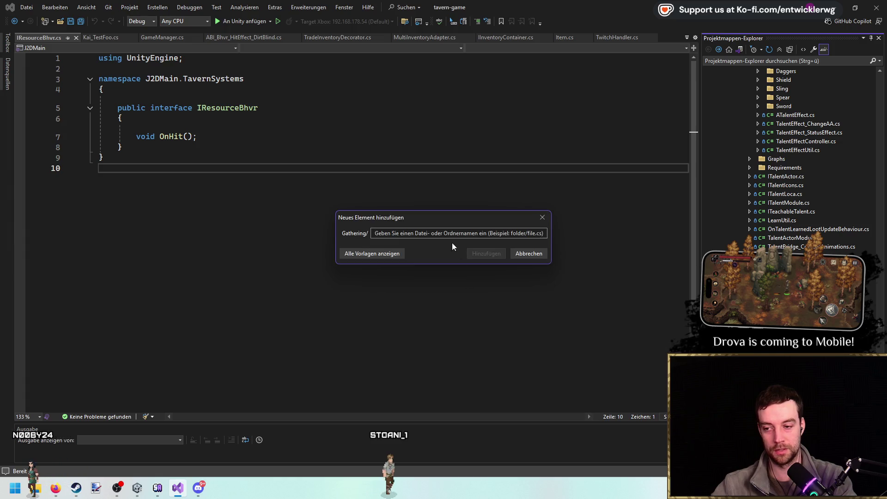
Create ResourceBhvr_Wiggle.cs and remove the unused UnityEngine using line from IResourceBhvr.cs.
type("ResourceB")
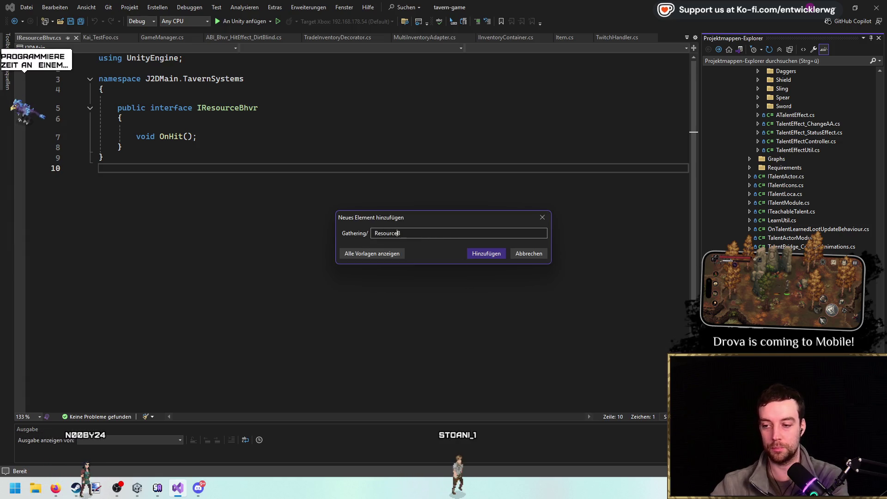
type("hvr_Trigger")
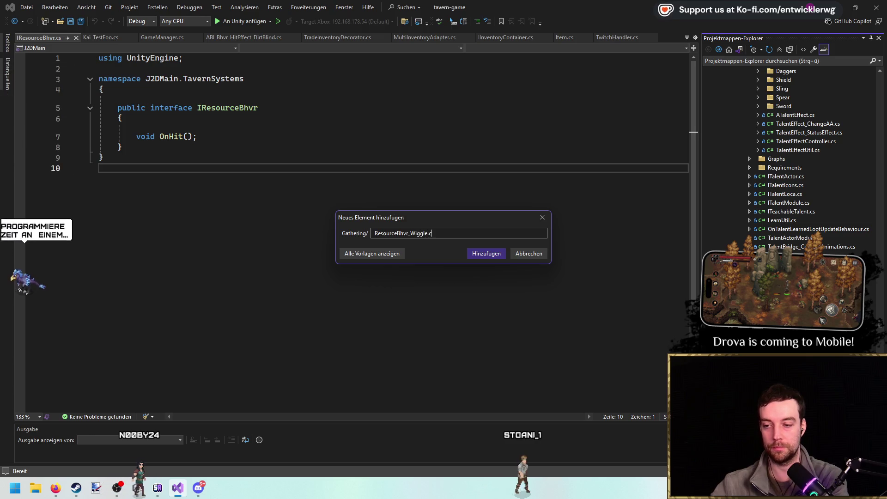
key("Return")
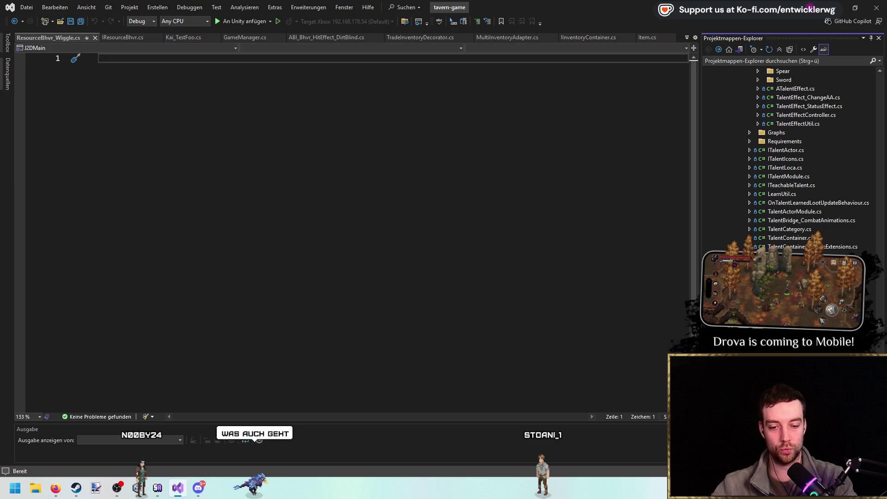
key("ctrl+Tab")
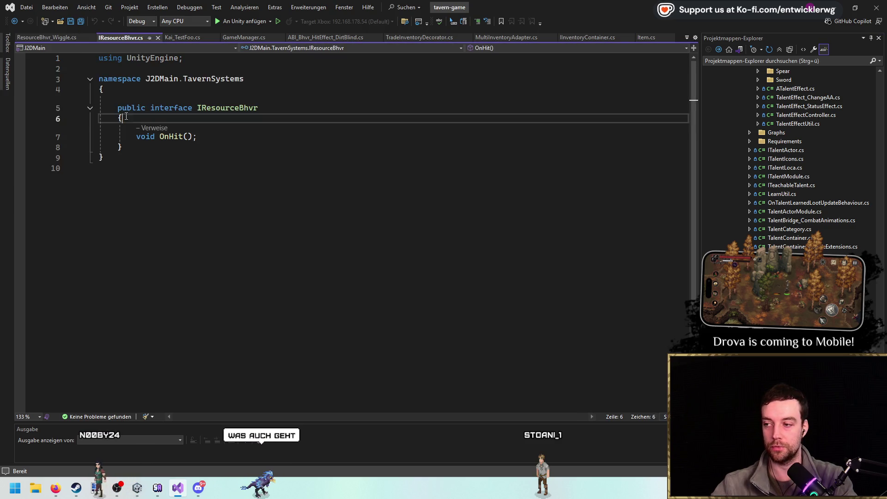
key("ctrl+Home")
key("ctrl+x")
key("ctrl+s")
Copy the namespace and interface code from IResourceBhvr.cs into the empty ResourceBhvr_Wiggle.cs.
left_click_drag(111, 147, 44, 69)
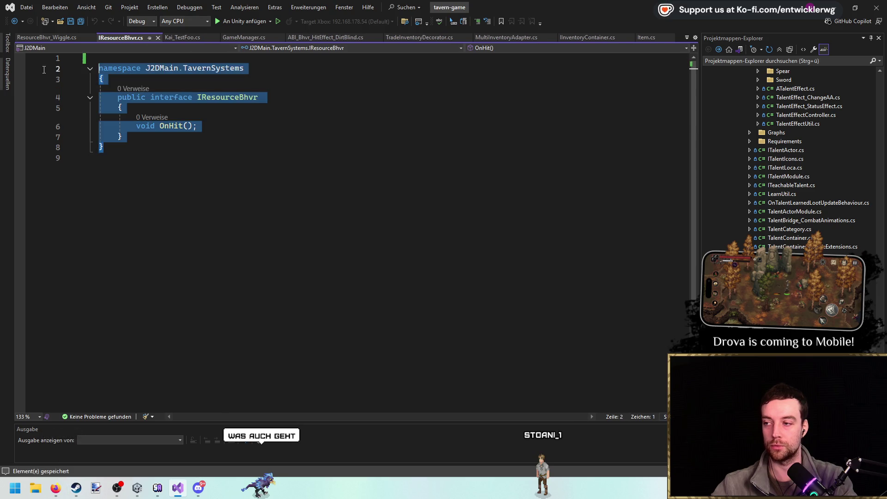
key("ctrl+c")
key("ctrl+Tab")
key("Return")
key("ctrl+v")
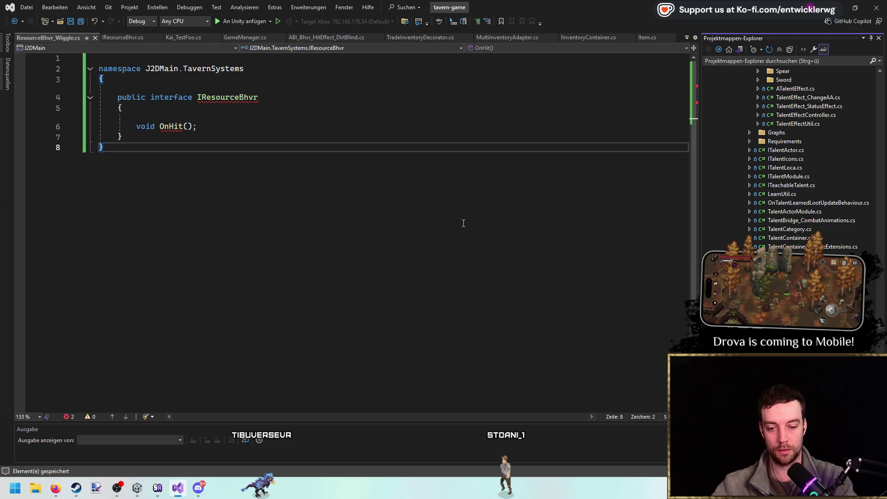
Turn the pasted interface into class ResourceBhvr_Wiggle implementing IResourceBhvr, and save.
double_click(182, 98)
type("class")
key("shift+End")
key("Tab")
key("ctrl+s")
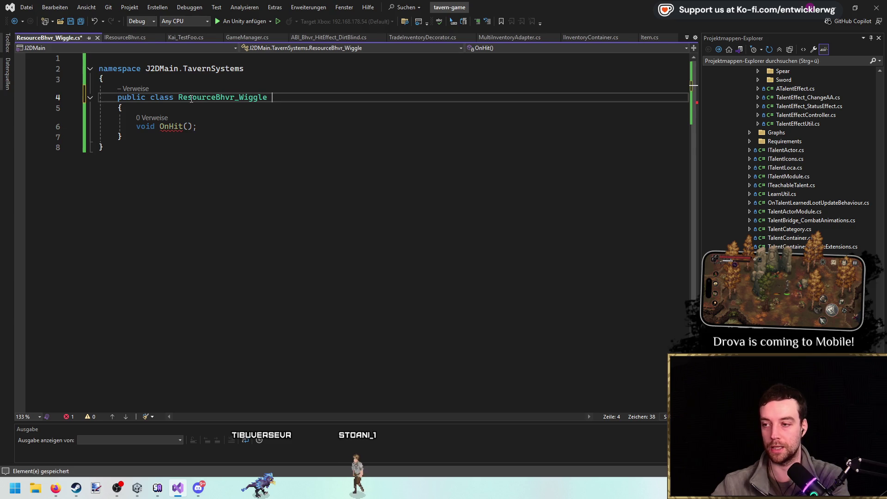
type(": IResour")
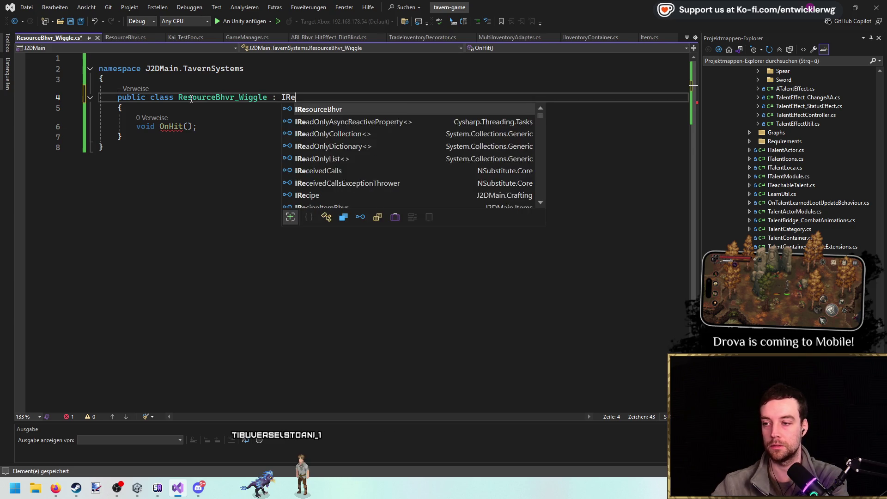
key("Tab")
Add [System.Serializable] above the class and clear the copied OnHit declaration from its body.
key("ctrl+Return")
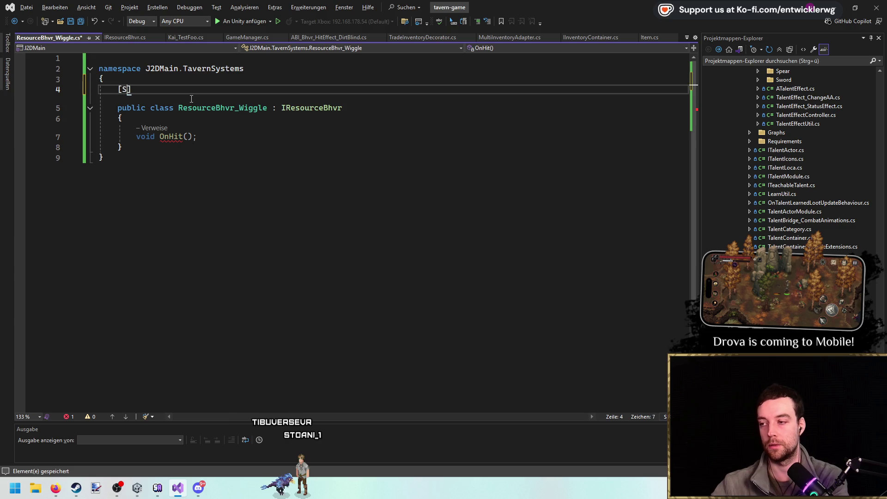
type("stem.Serializable")
key("Down")
key("Down")
key("Down")
key("ctrl+shift+l")
key("ctrl+z")
key("ctrl+z")
type("pri")
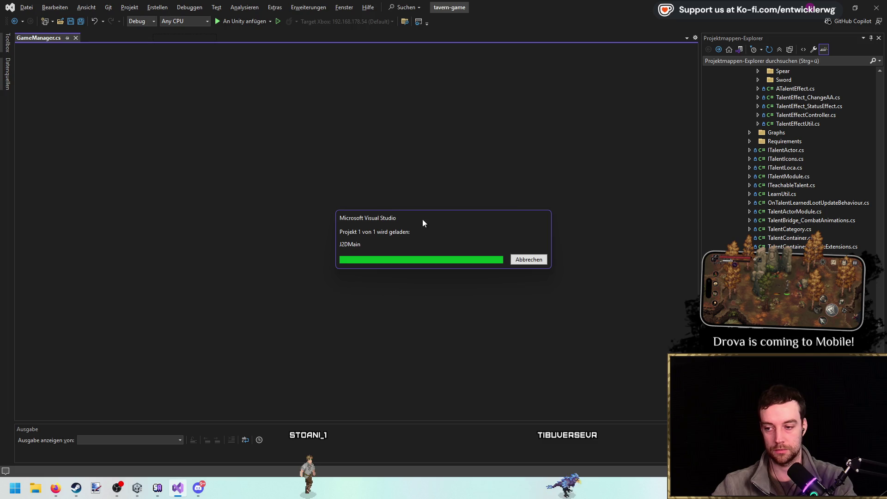
Add the field 'private Transform[] _targets = default;' to ResourceBhvr_Wiggle.
key("alt+Tab")
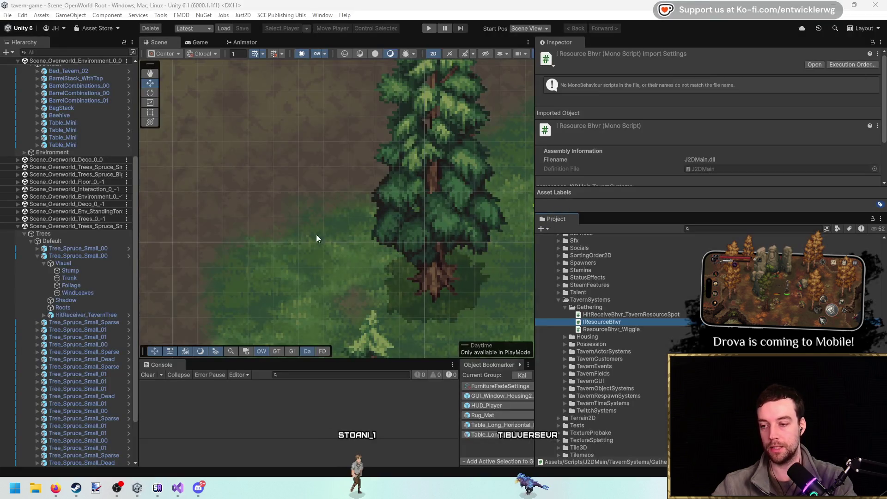
left_click(178, 488)
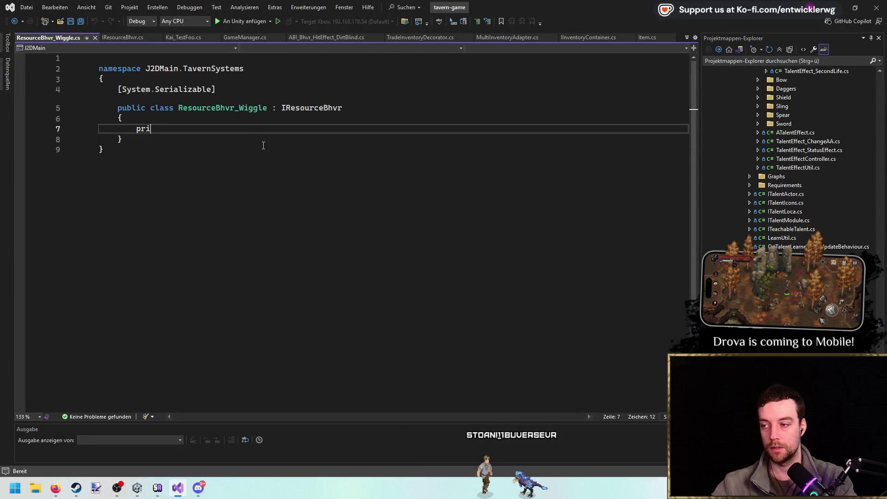
type("vate")
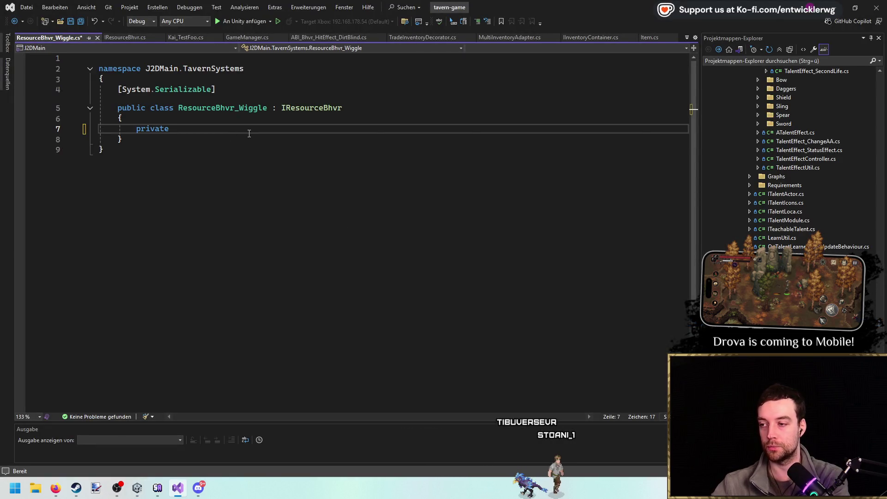
type("ameO")
key("BackSpace")
key("BackSpace")
key("BackSpace")
type("Transform")
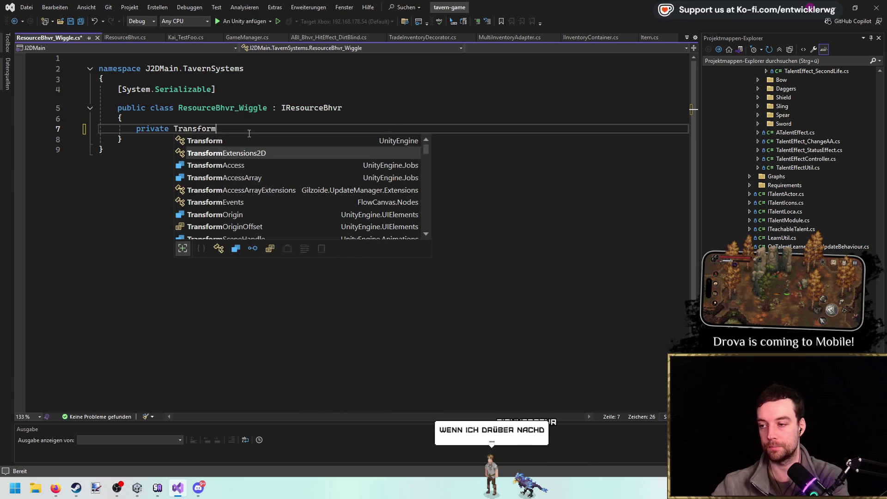
key("space")
key("BackSpace")
key("BackSpace")
type("_targets = def")
Put a [SerializeField] attribute above the _targets field and save.
key("Up")
key("Up")
key("Up")
key("ctrl+c")
key("Down")
key("Down")
key("Down")
key("Home")
key("ctrl+v")
key("ctrl+s")
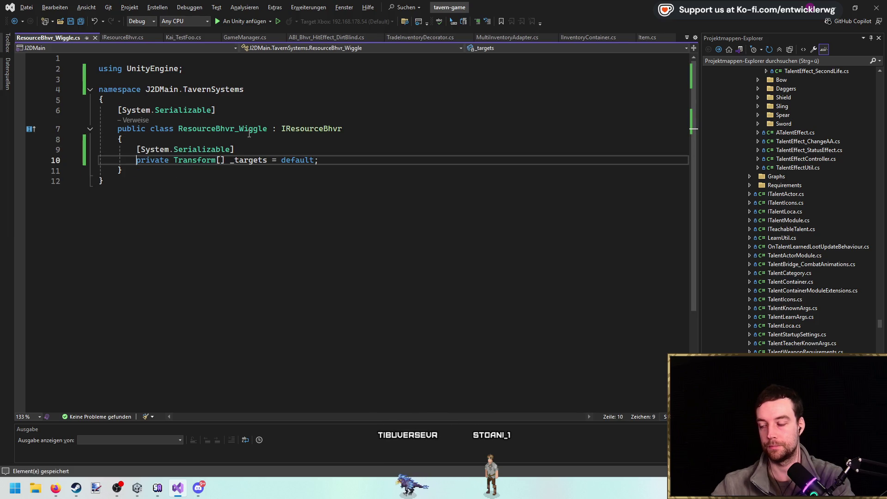
scroll(320, 167, "down", 1)
double_click(203, 119)
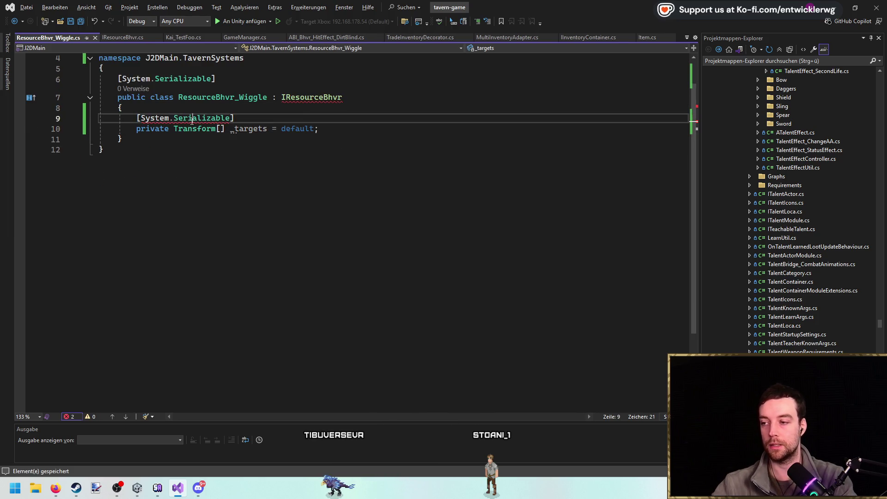
key("BackSpace")
key("BackSpace")
key("BackSpace")
type("Seri")
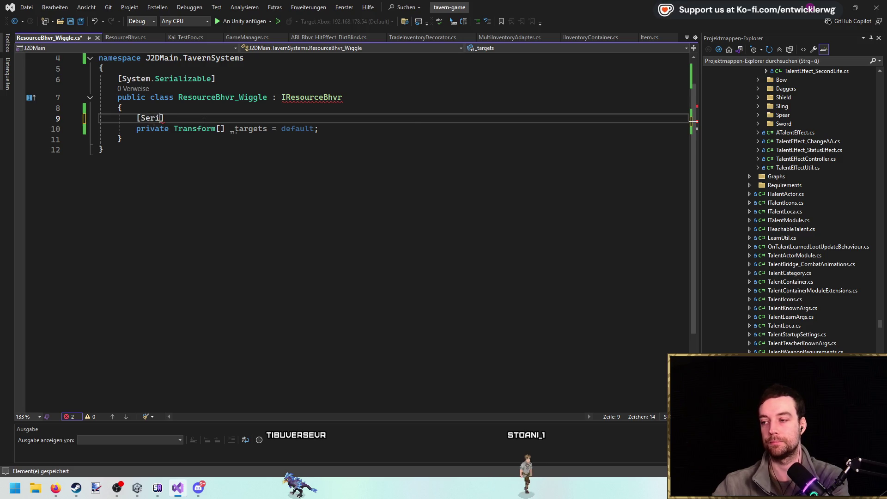
type("a")
key("Tab")
key("Down")
key("ctrl+Right")
key("ctrl+s")
Implement IResourceBhvr via Quick Actions, leaving an empty OnHit() method without the throw line.
left_click(332, 98)
key("ctrl+period")
key("Return")
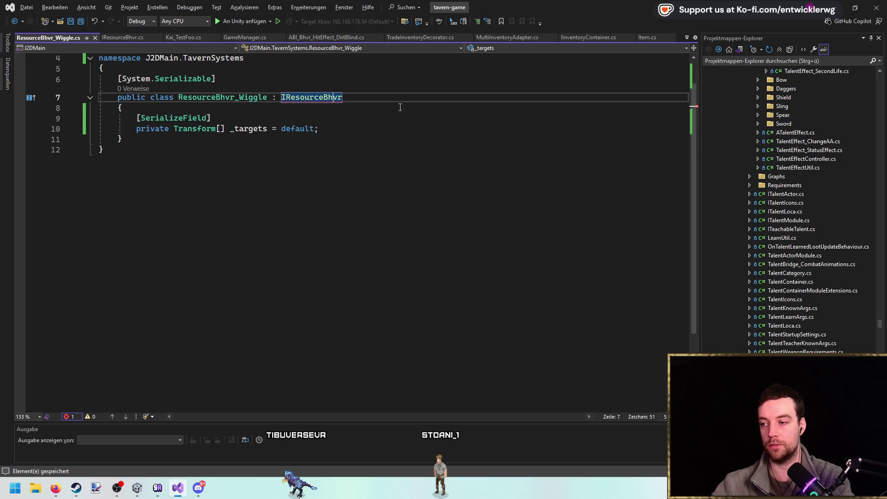
key("ctrl+shift+l")
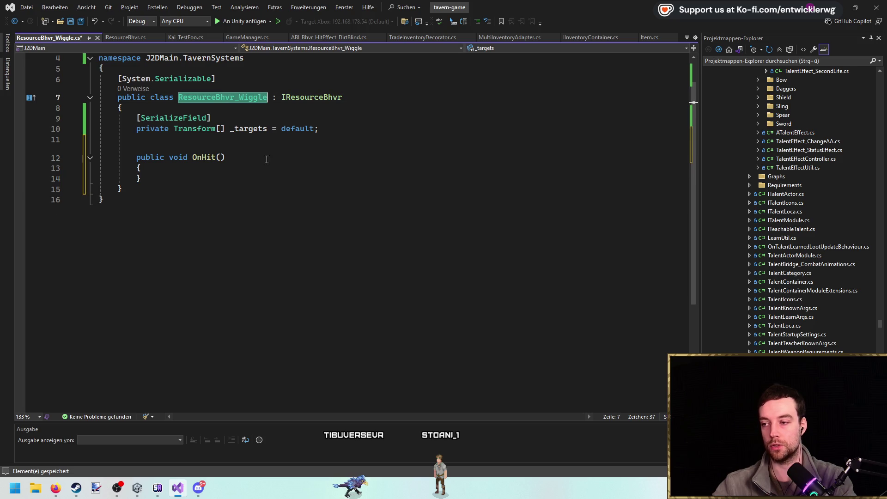
scroll(268, 159, "up", 1)
left_click(253, 215)
key("Left")
key("Return")
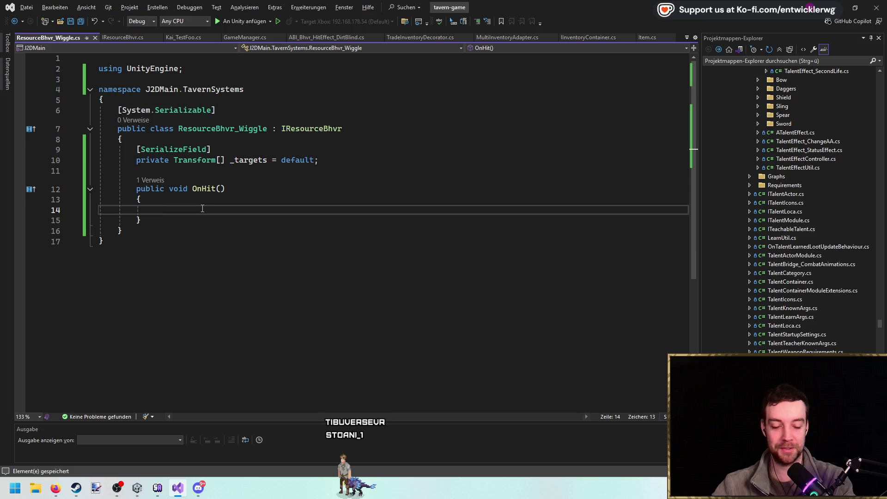
Delete the blank first line so using UnityEngine opens the file, then switch to the tavern music video.
left_click(181, 241)
left_click(166, 213)
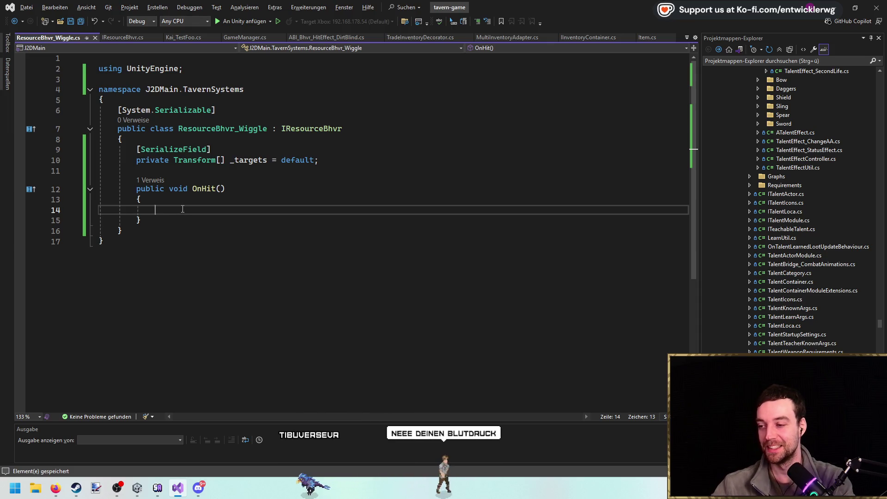
key("ctrl+Home")
key("Delete")
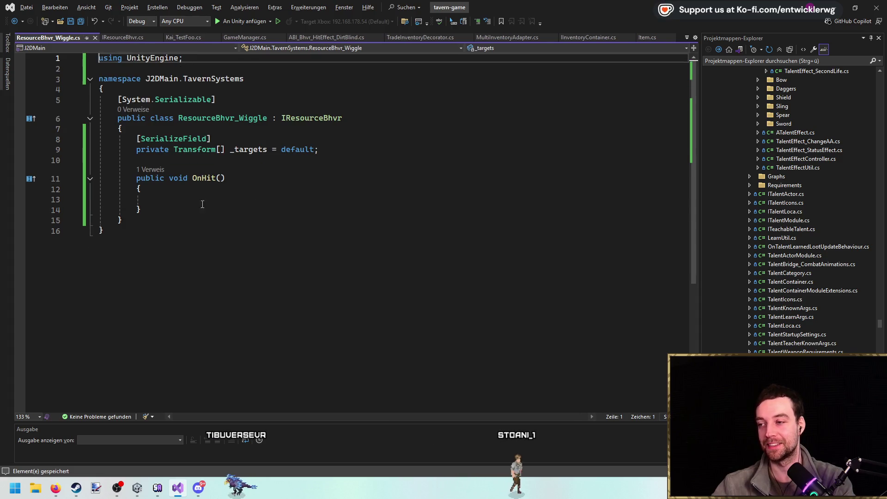
double_click(249, 150)
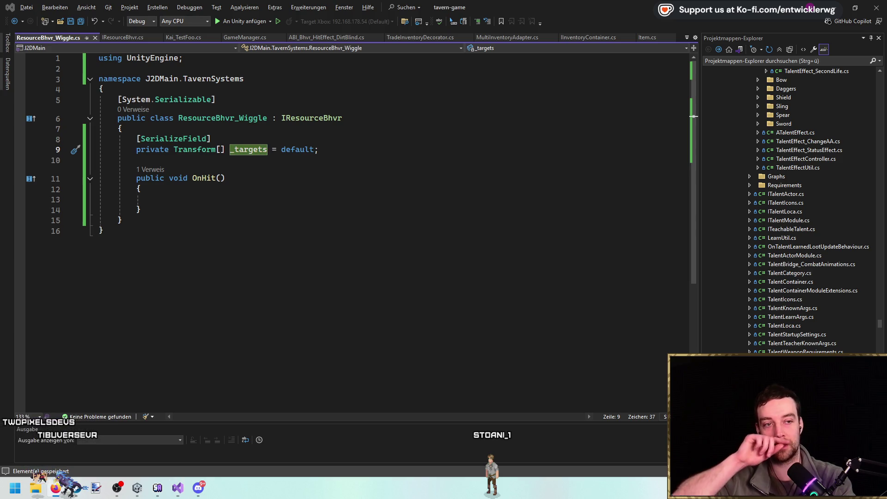
key("super+shift+Left")
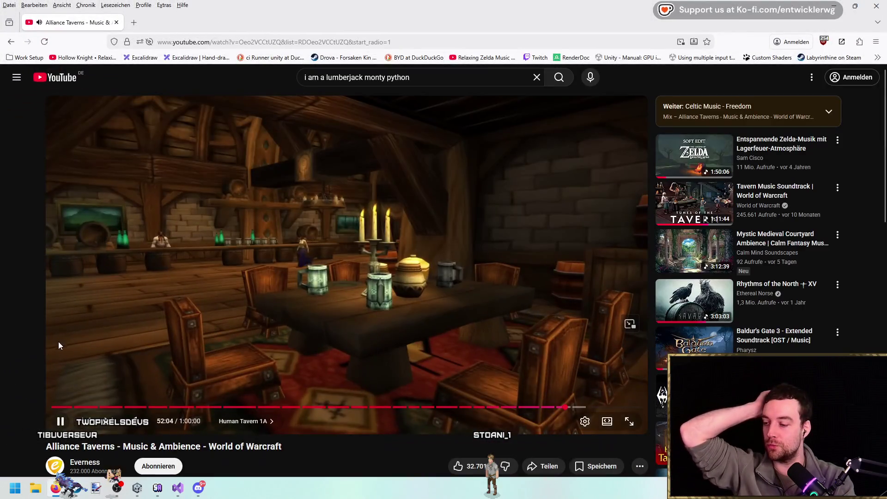
Skim the Alliance Taverns video title and description, then go back to ResourceBhvr_Wiggle.cs.
mouse_move(37, 447)
left_mouse_down()
mouse_move(121, 469)
mouse_move(111, 452)
mouse_move(309, 457)
left_mouse_up()
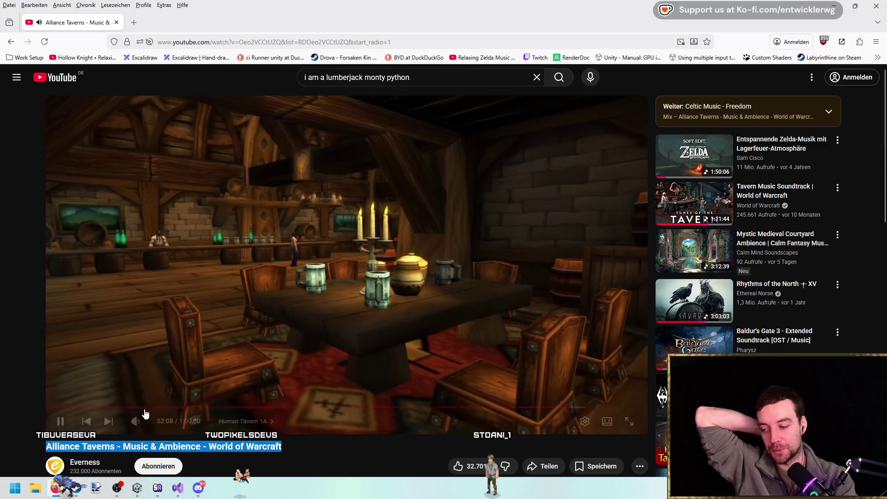
scroll(15, 347, "down", 3)
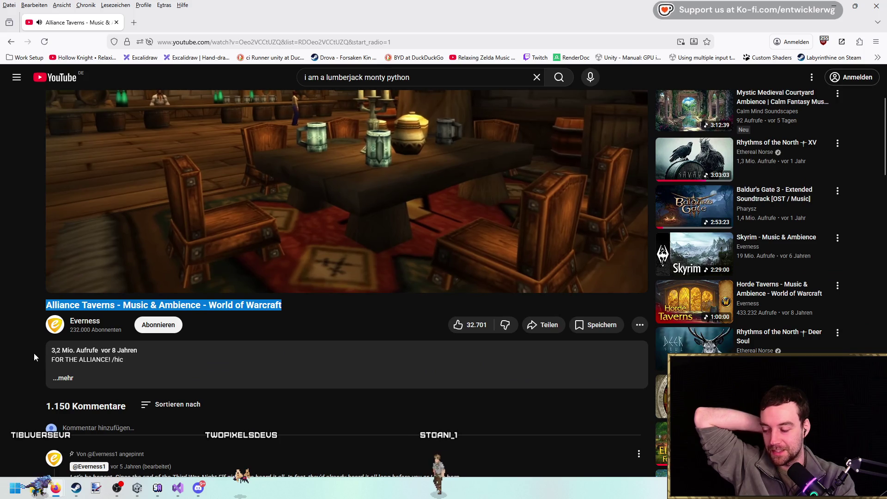
mouse_move(59, 354)
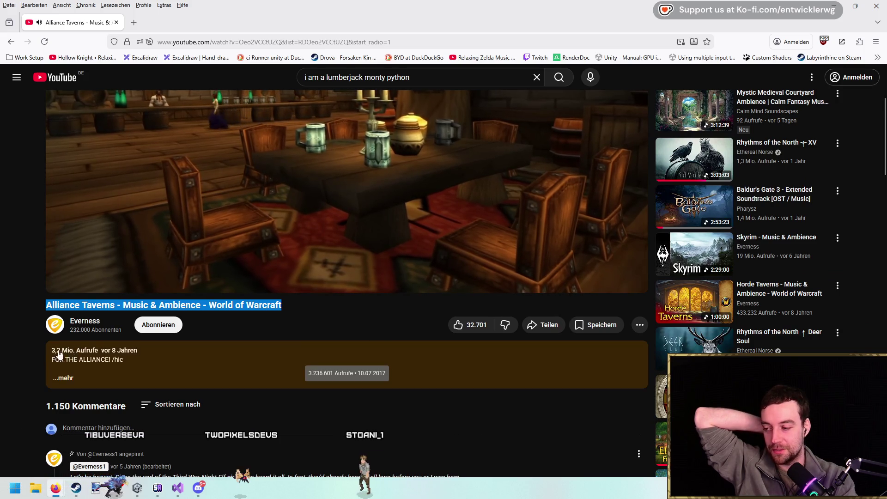
scroll(65, 323, "up", 3)
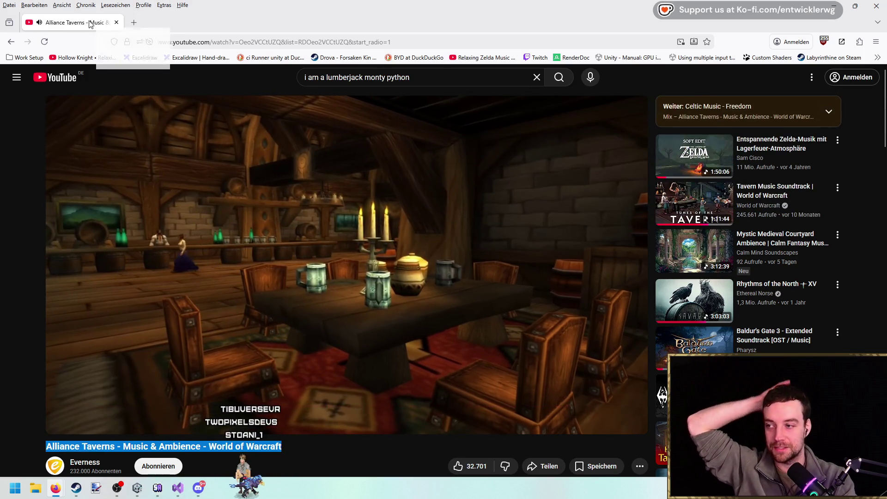
key("alt+Tab")
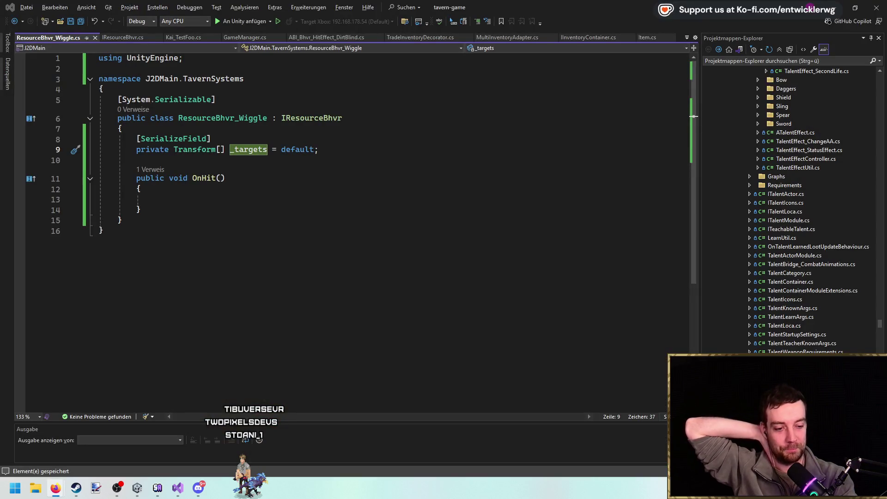
left_click(248, 204)
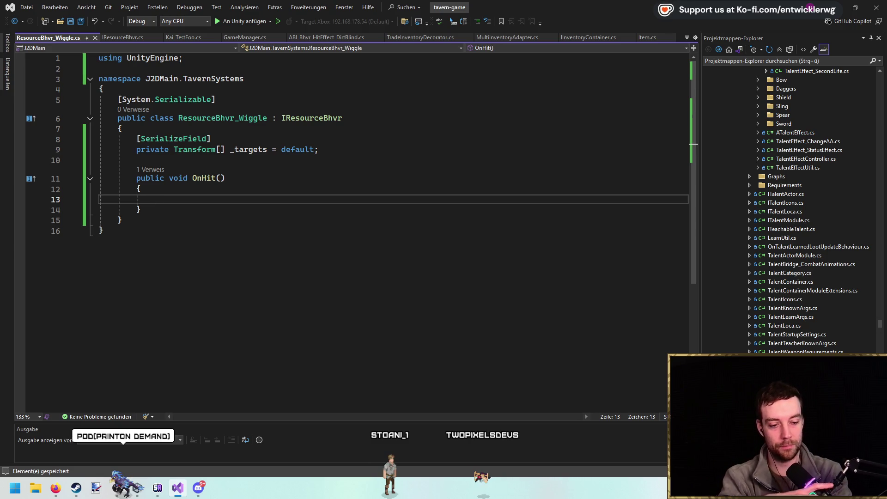
key("Up")
key("alt+Tab")
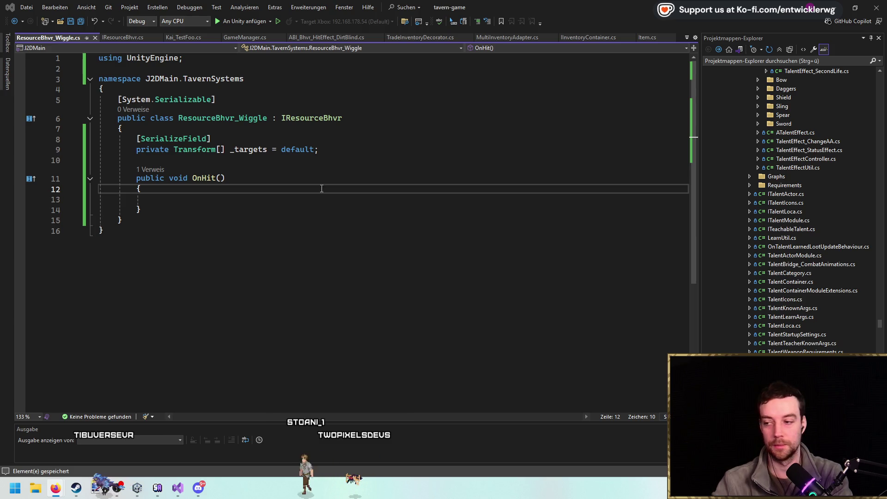
left_click(279, 202)
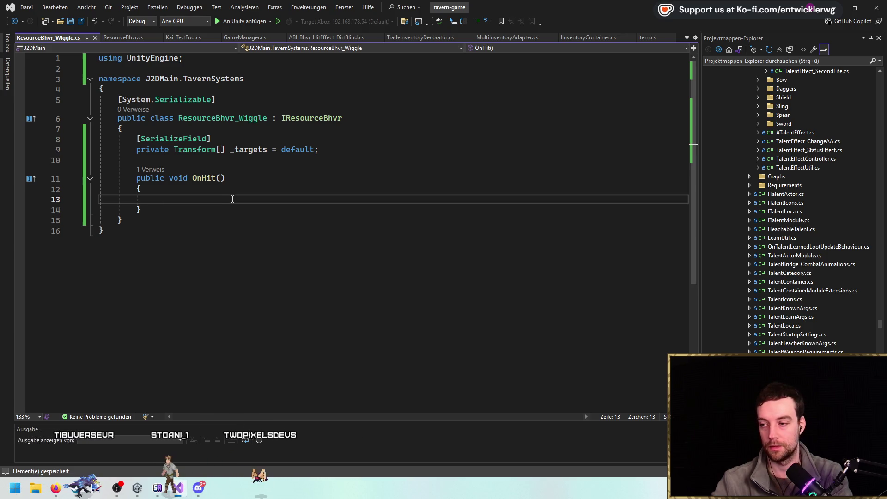
left_click(325, 147)
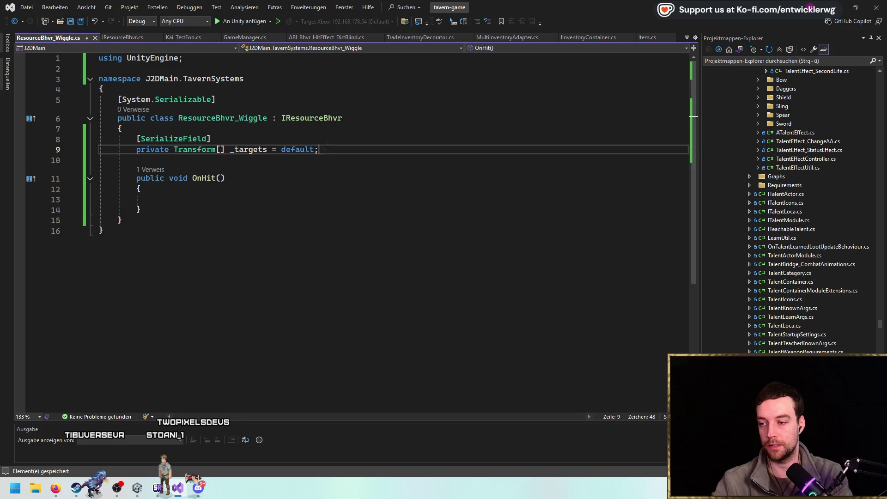
Add a serialized 'private AnimationCurve _curve = default;' field below _targets.
key("Return")
key("Return")
type("private ")
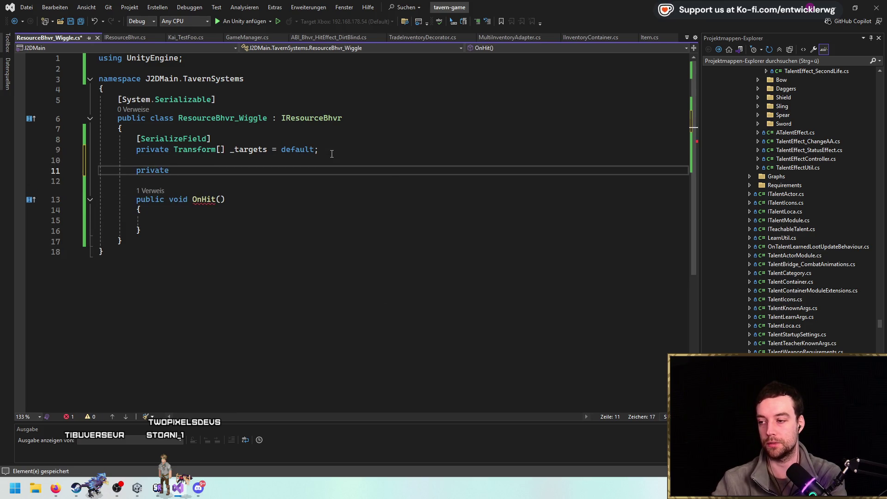
type("AnimationCurve")
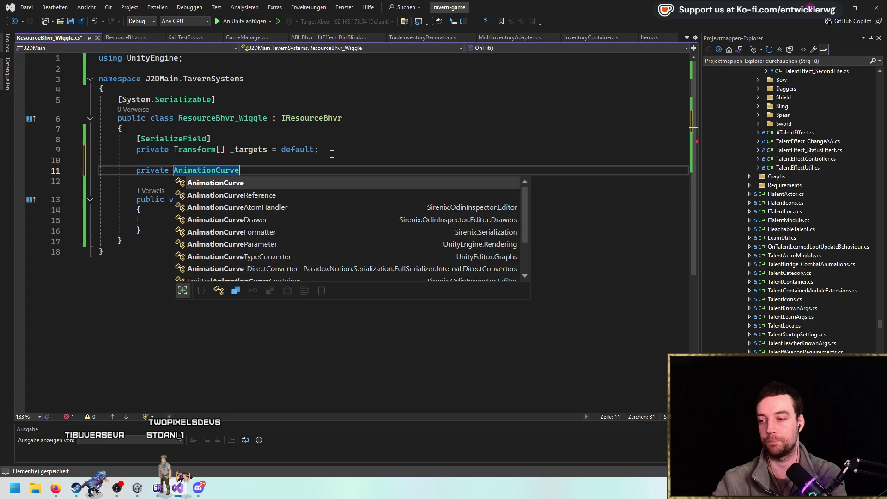
type(" _w")
key("BackSpace")
key("BackSpace")
key("BackSpace")
type("curve = def")
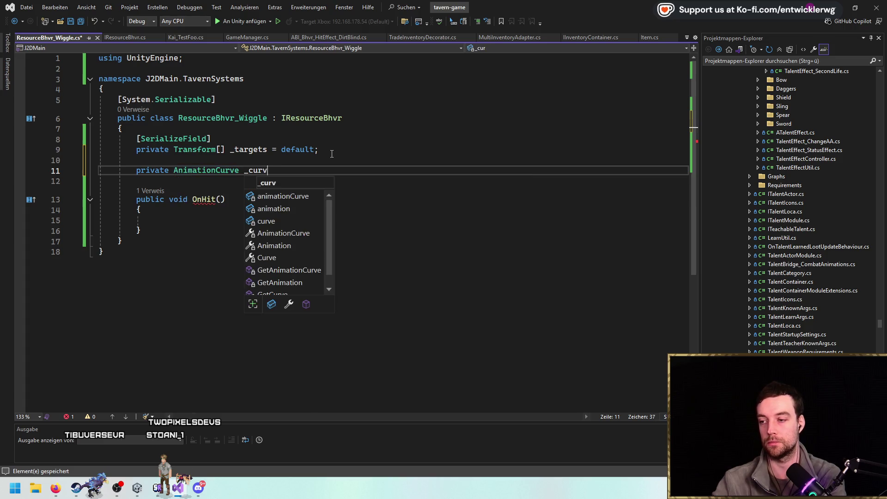
key("Tab")
key("Up")
key("Up")
key("Up")
key("ctrl+c")
key("Down")
key("Down")
key("ctrl+v")
key("Delete")
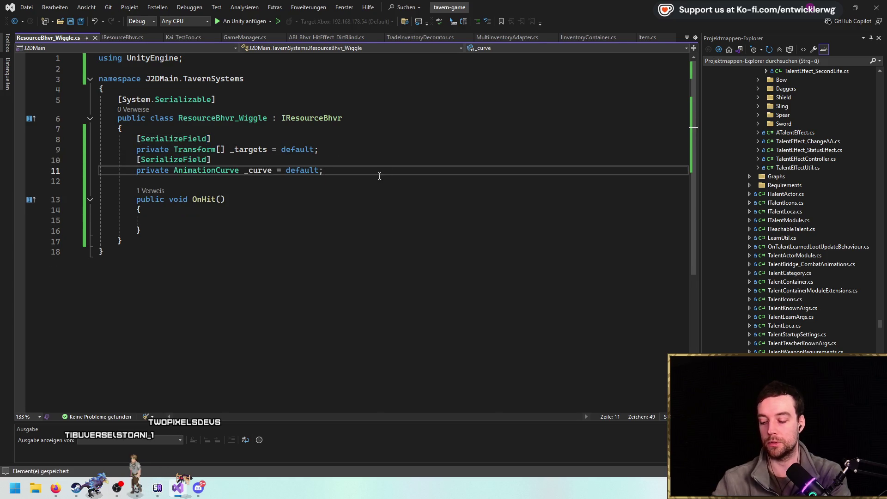
Add a serialized 'private float _amplitude = 1.0f;' field below _curve.
key("Return")
key("Return")
type("private float _a")
type("mplutide")
type(" =")
key("BackSpace")
key("BackSpace")
key("BackSpace")
type("i")
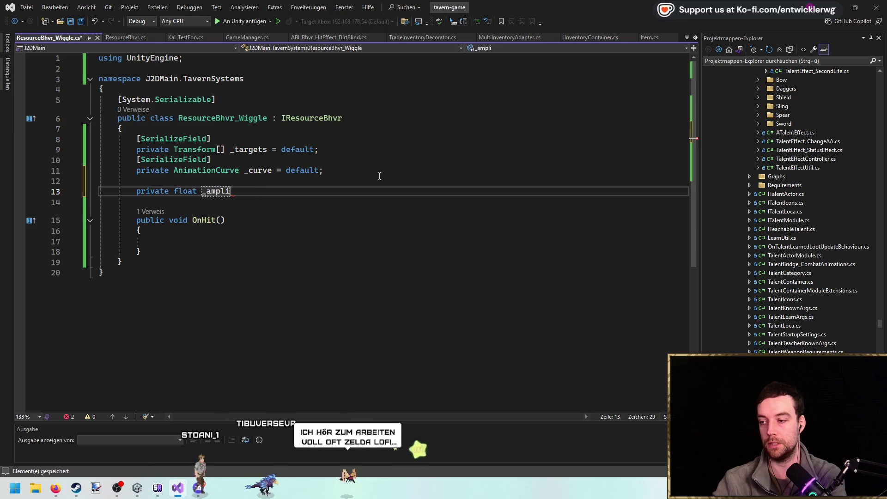
type("tude = 1.0f;")
key("Up")
key("Up")
key("Up")
key("ctrl+c")
key("Down")
key("Down")
key("ctrl+v")
key("Delete")
Duplicate the _amplitude field, rename the copy to _duration (1.0f), and delete the surplus copy.
key("Down")
key("shift+Up")
key("shift+Up")
key("ctrl+c")
key("ctrl+v")
key("ctrl+v")
key("ctrl+v")
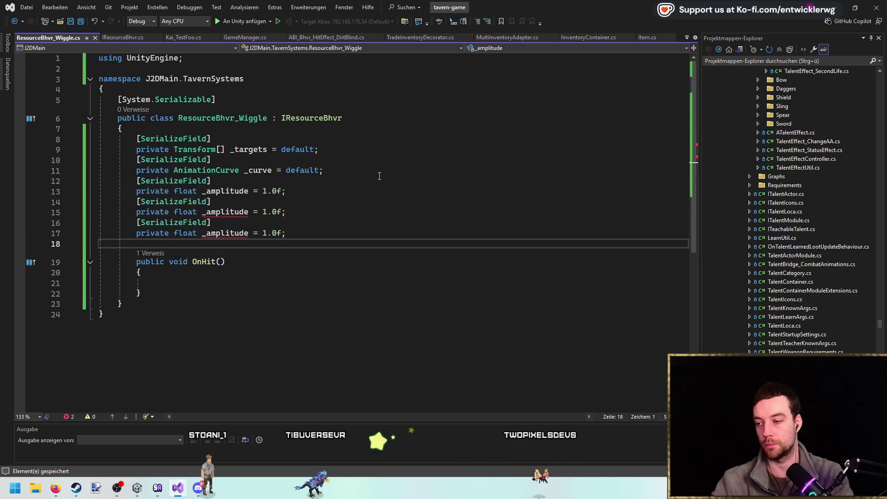
double_click(249, 212)
type("_duration")
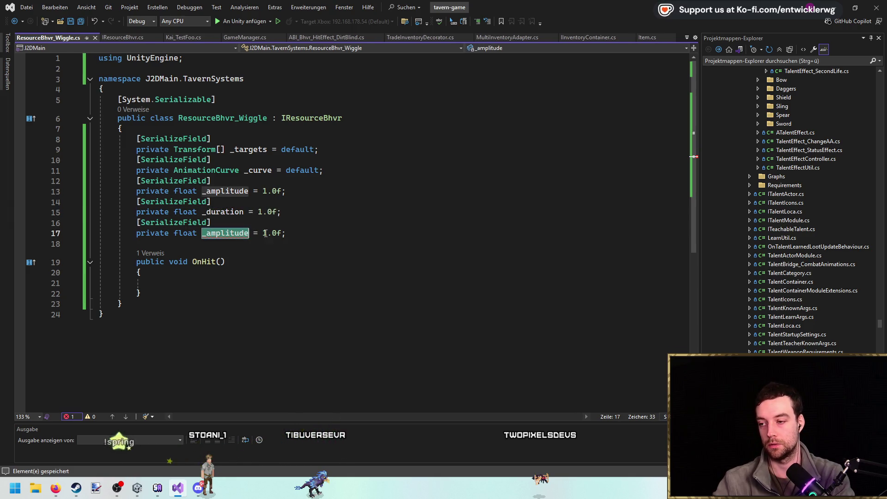
left_click_drag(286, 234, 17, 225)
key("Delete")
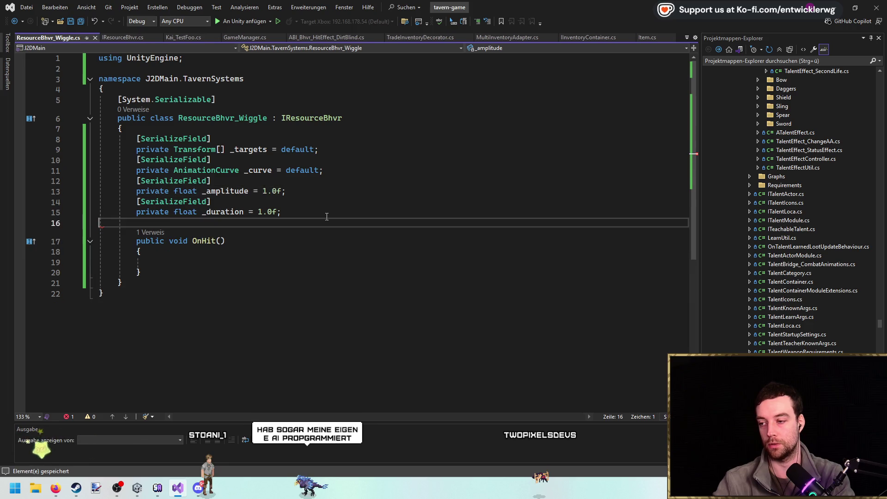
key("Down")
key("Down")
key("Down")
left_click(339, 215)
Add IUpdatable to the class declaration, importing Gilzoide.UpdateManager and generating its method.
key("Return")
key("Return")
type("private")
key("ctrl+z")
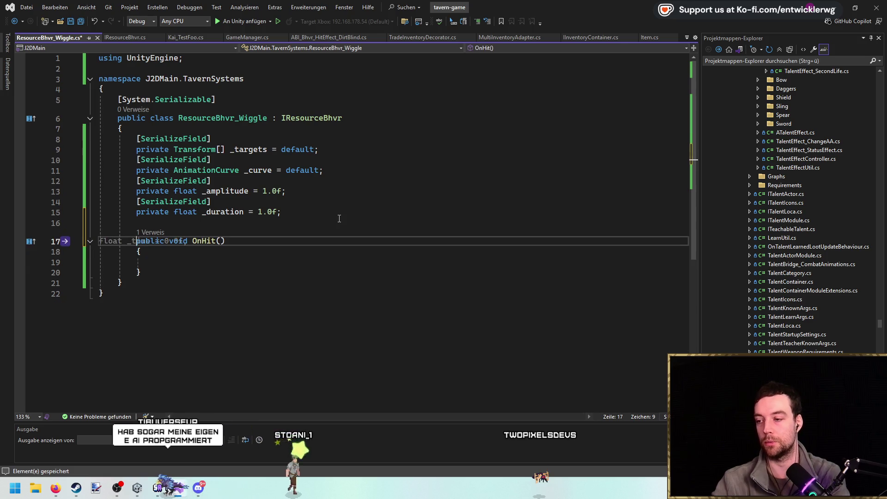
key("Down")
key("Down")
key("Down")
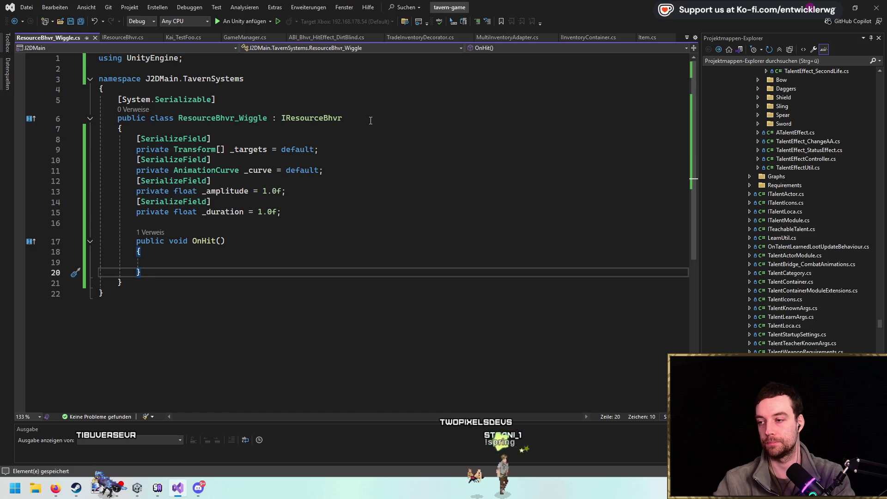
left_click(371, 120)
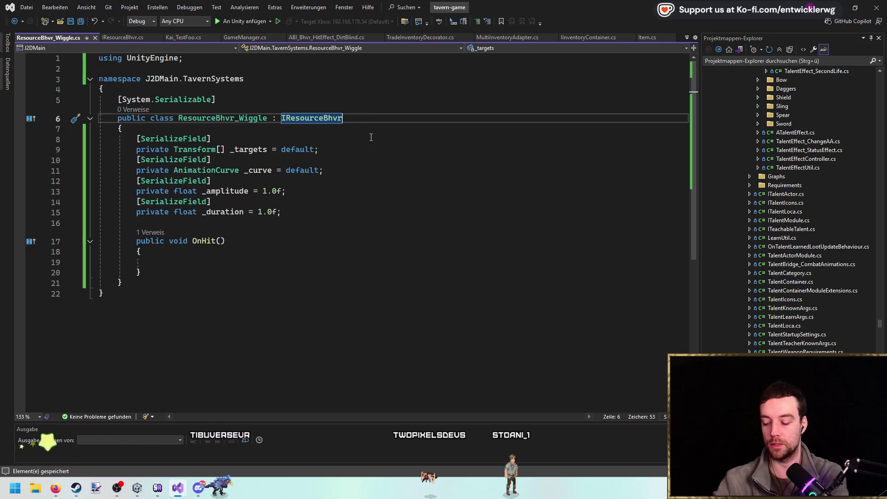
type(", IUp")
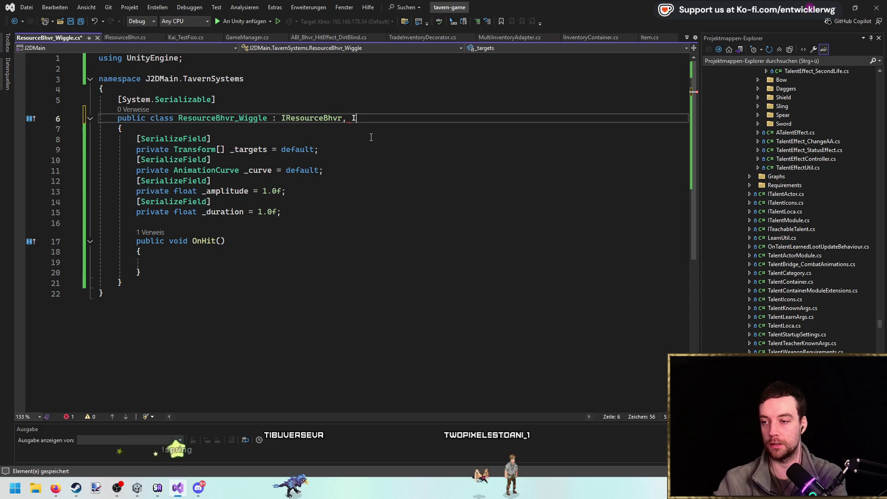
double_click(383, 143)
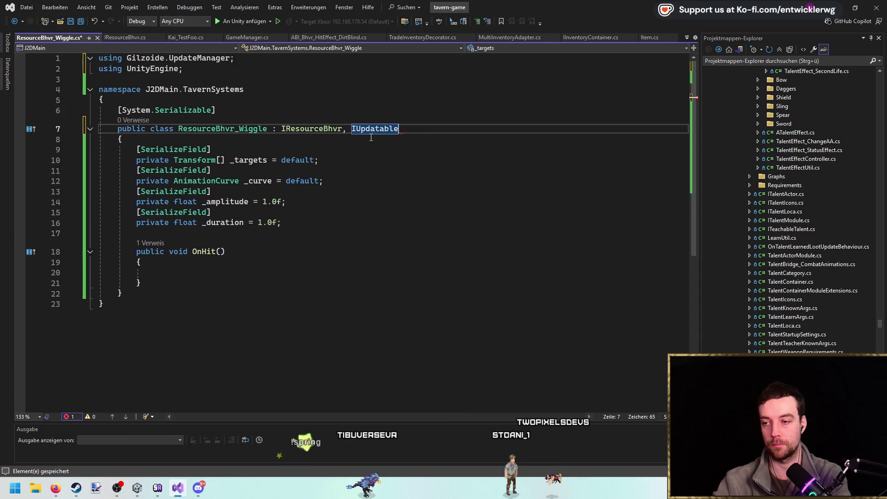
key("ctrl+period")
key("Return")
left_click(393, 235)
Replace the generated ManagedUpdate stub with a ManagedUpdate method pasted after OnHit.
mouse_move(103, 263)
left_mouse_down()
mouse_move(100, 231)
mouse_move(58, 218)
left_mouse_up()
key("Delete")
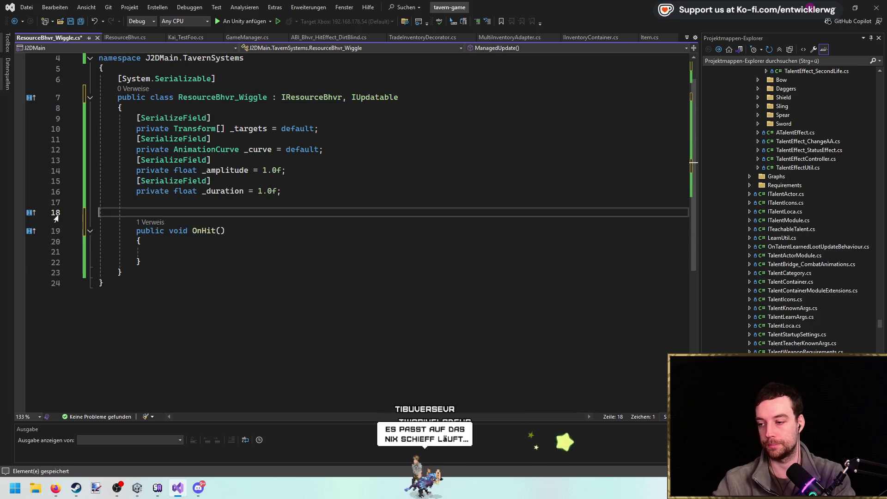
key("Down")
key("Down")
key("Down")
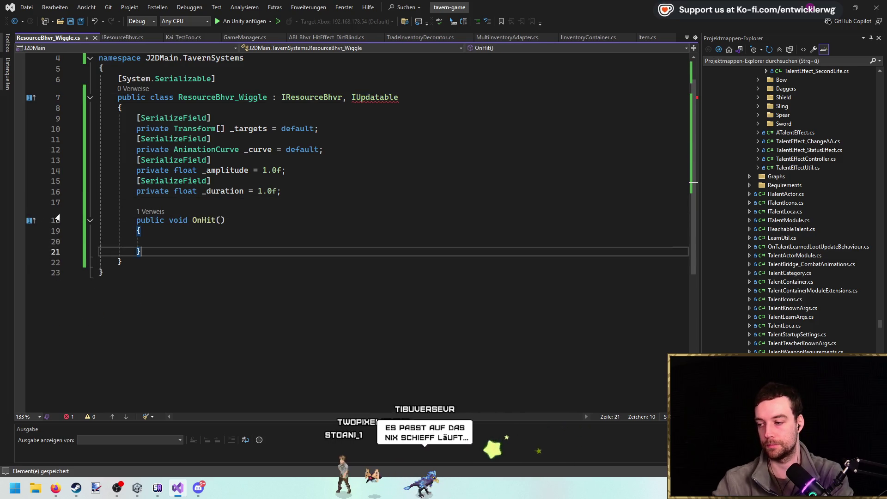
key("End")
key("Return")
key("ctrl+v")
Declare a private float _curTime field below _duration and save.
left_click(320, 194)
key("Return")
key("Return")
type("pri")
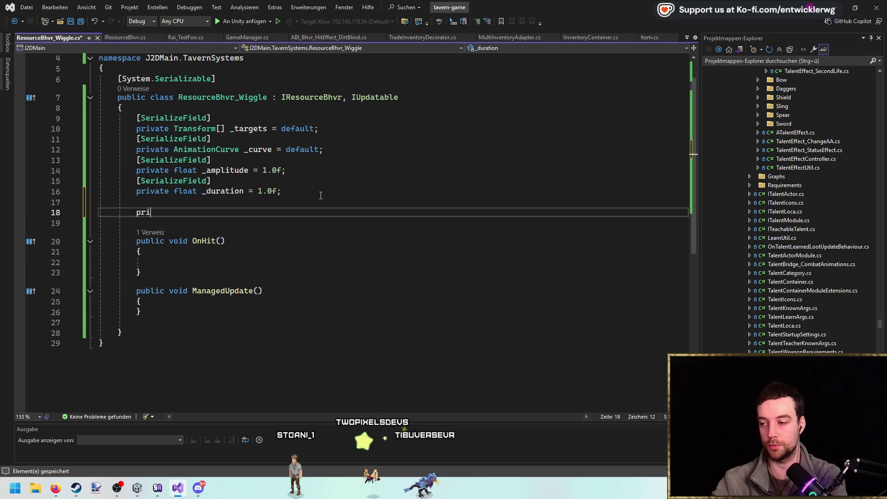
key("ctrl+s")
Add UpdateManager.Instance.Register(this); to OnHit and save.
key("Down")
key("Down")
key("Down")
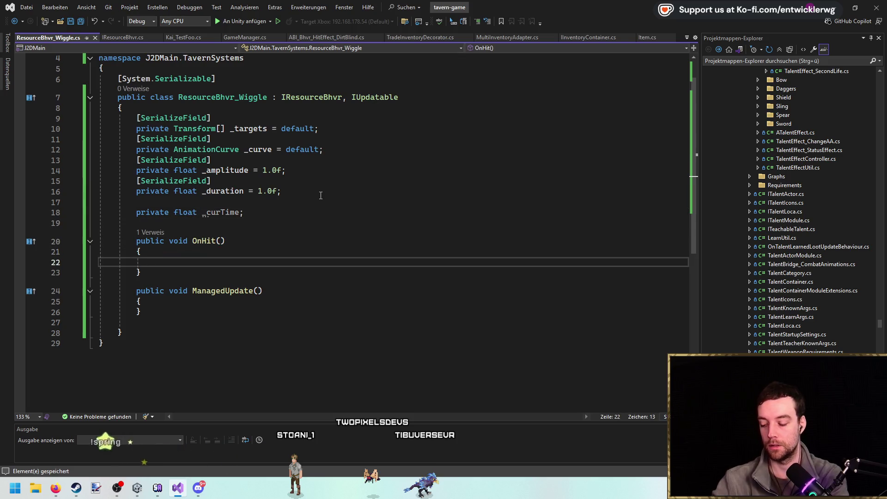
type("UpdateManager.")
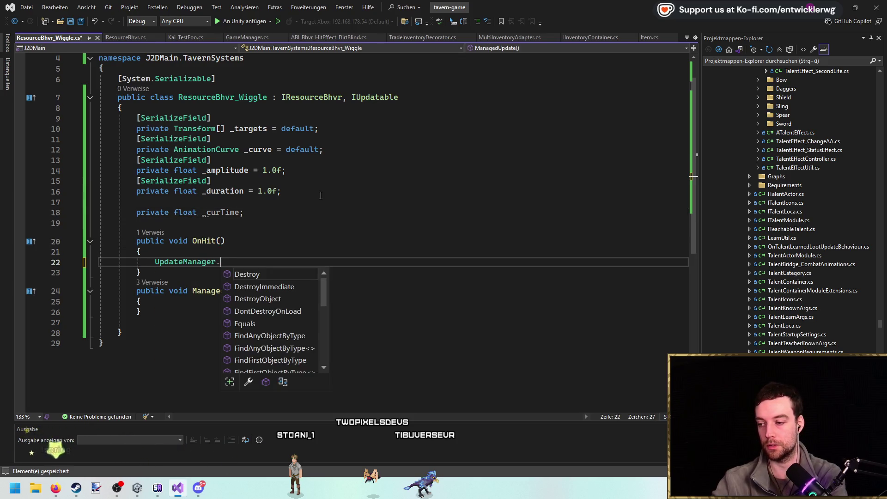
type("Instance.ad")
key("BackSpace")
key("BackSpace")
type("Register")
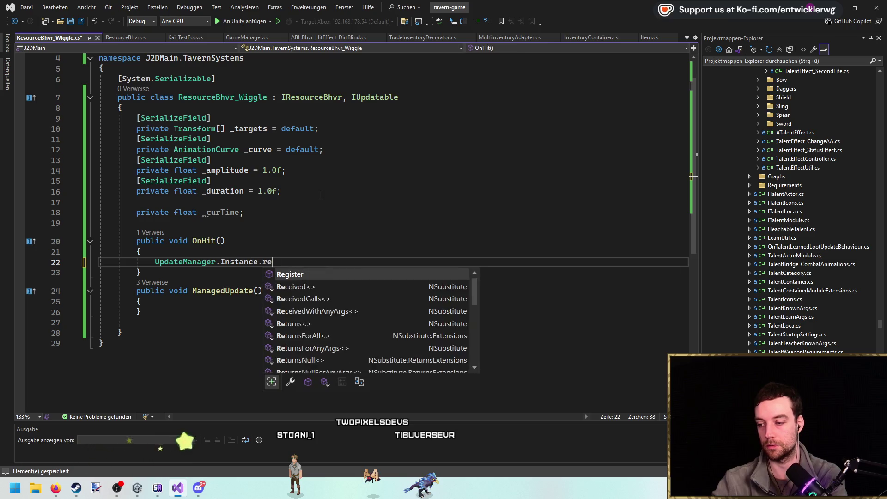
type("(this);")
scroll(321, 204, "down", 1)
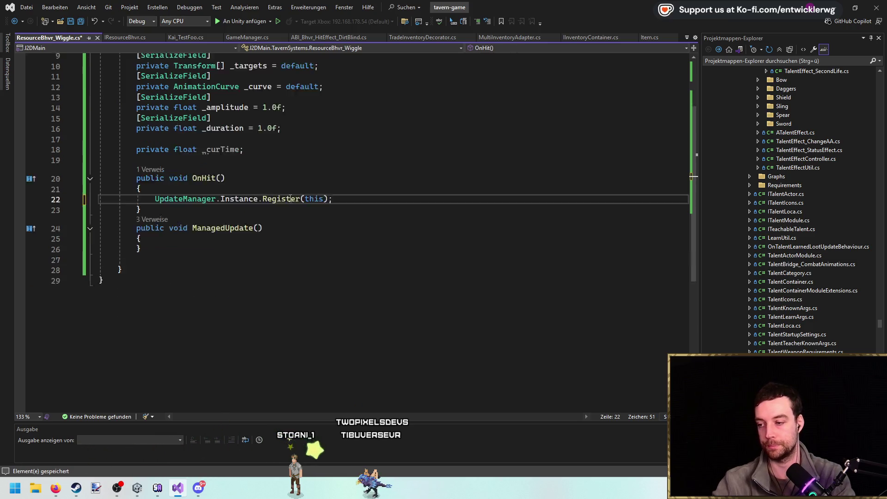
key("ctrl+s")
scroll(278, 208, "up", 1)
Reset _curTime to 0.0f at the start of OnHit, above the Register call.
double_click(225, 213)
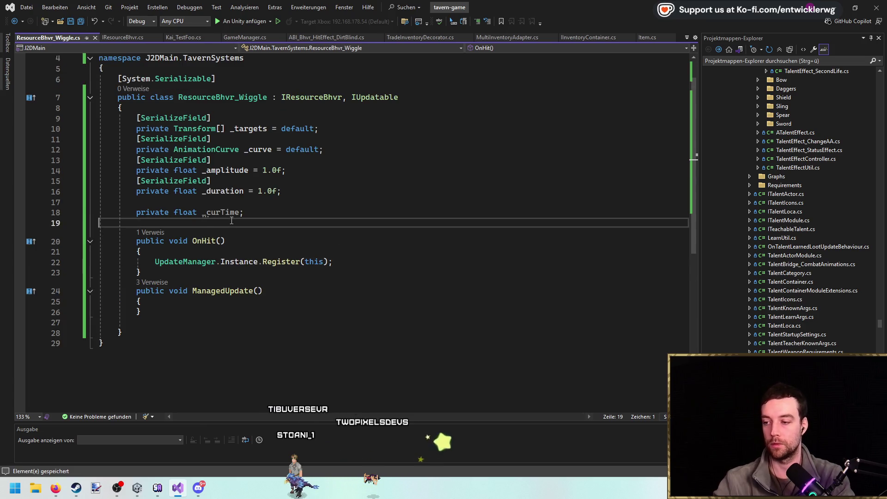
left_click(377, 252)
key("Return")
type("_curTime = 0.0f;")
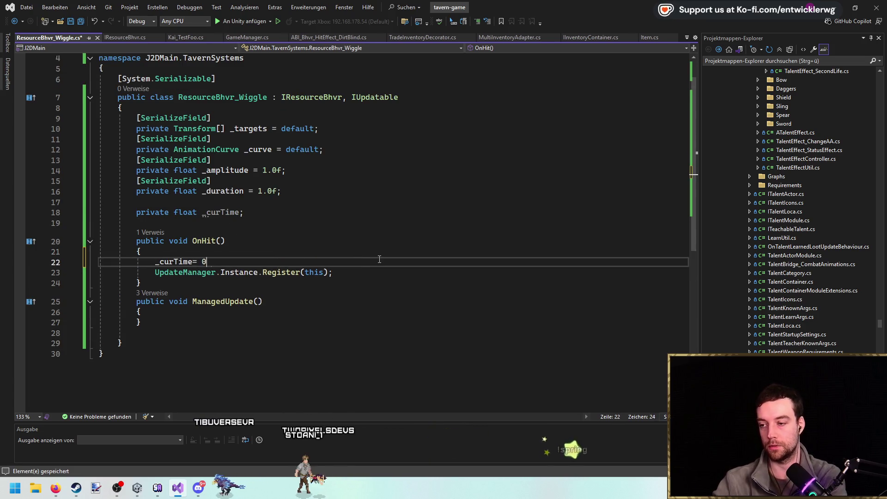
In ManagedUpdate, add Time.deltaTime to _curTime and open an if (_curTime >= _duration) block.
scroll(380, 259, "down", 1)
left_click(227, 280)
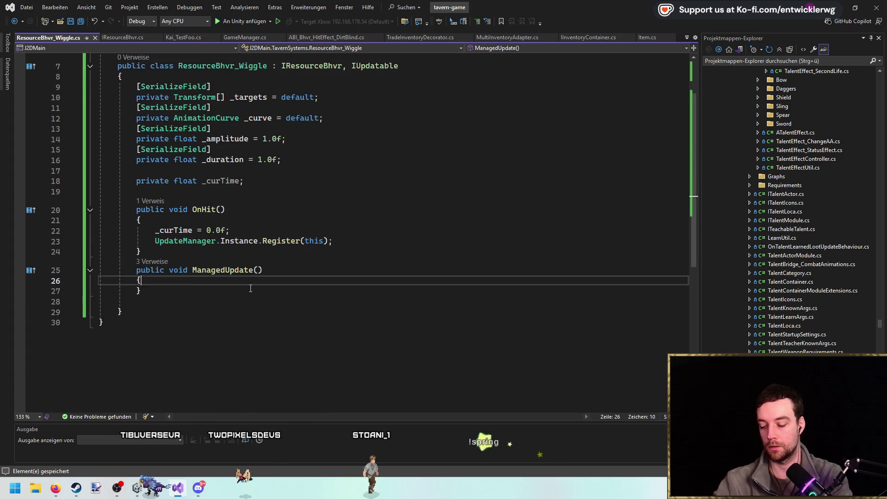
key("Return")
type("_curTime += Time.deltaTime")
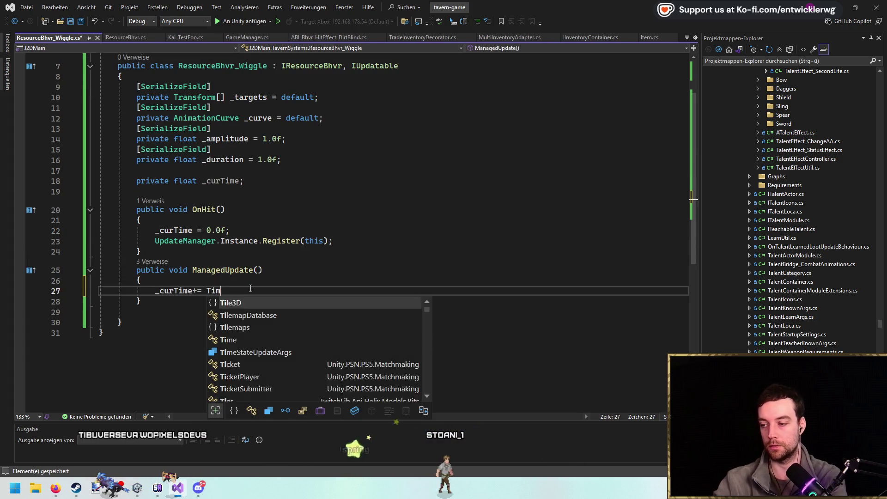
type(";")
key("Return")
key("Return")
type("if(_curTime >= ")
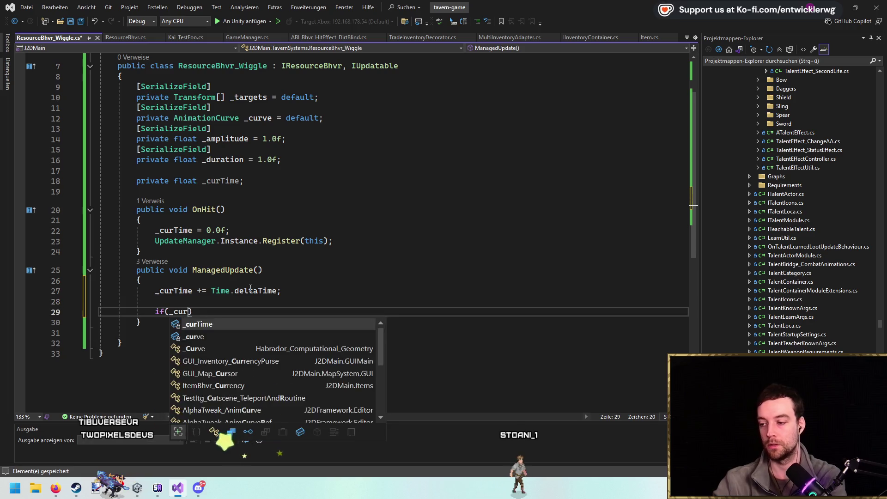
type("_dur")
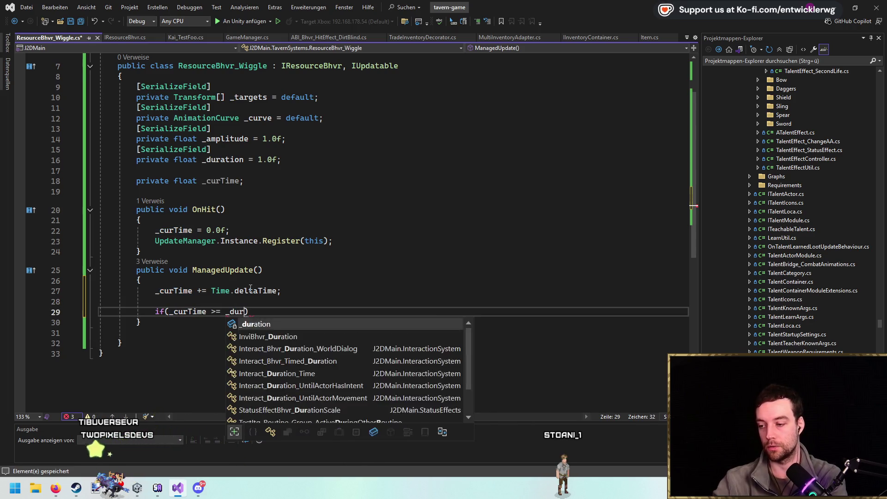
key("Tab")
type(") {")
key("Return")
Call UpdateManager.Instance.Unregister(this) inside the if block, tidy indentation, and save.
left_click(332, 241)
key("ctrl+c")
left_click(276, 343)
key("ctrl+v")
double_click(275, 343)
type("Unr")
key("Tab")
key("Home")
key("Tab")
key("Up")
key("shift+Delete")
key("ctrl+s")
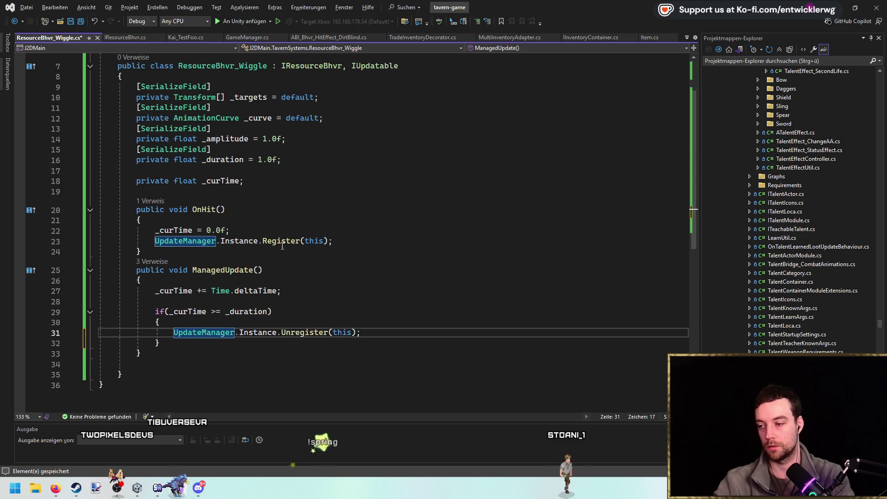
left_click(352, 231)
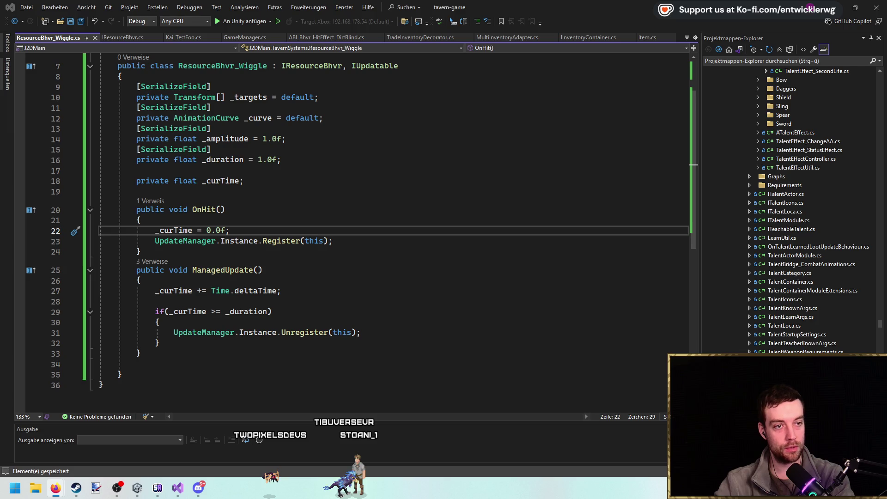
Switch to Firefox playing the Zelda campfire music video on YouTube.
key("alt+Tab")
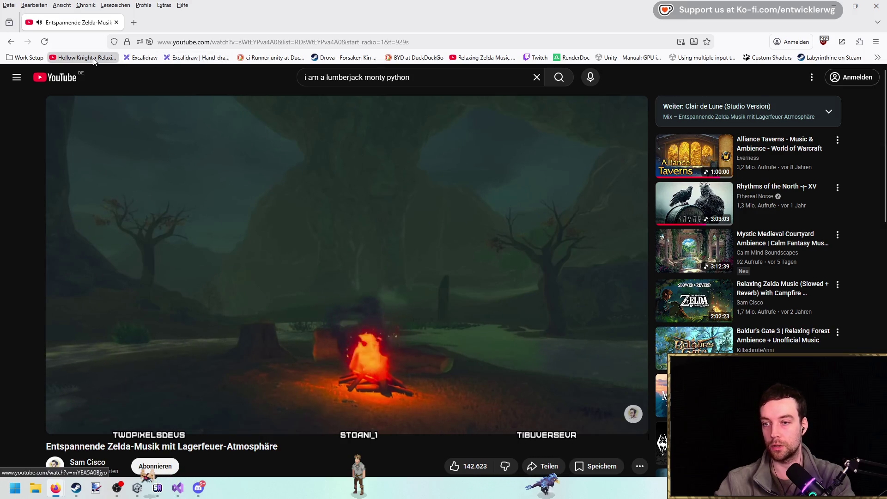
Reload the Zelda campfire video from its bookmark, then return to Visual Studio.
left_click(109, 59)
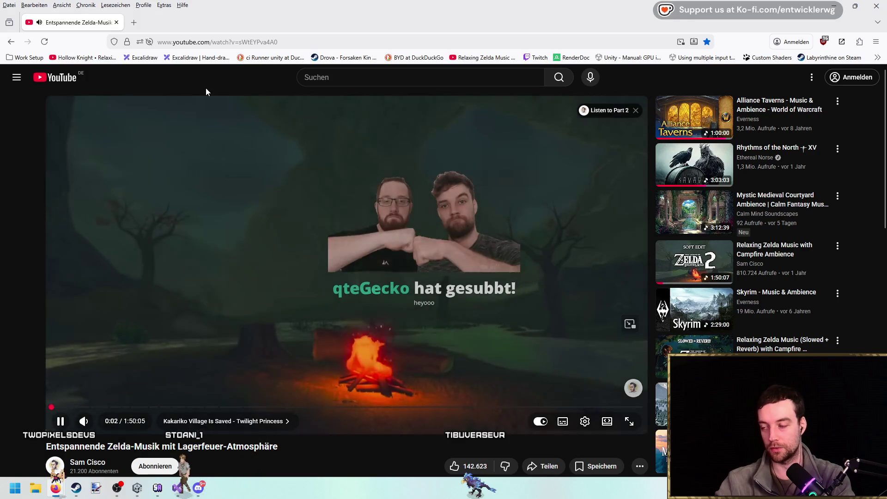
key("alt+Tab")
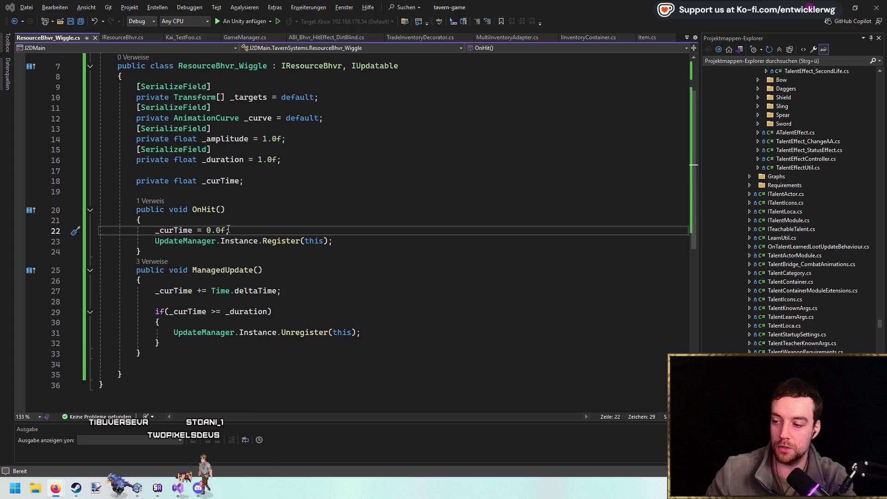
Insert a line above the duration check and begin declaring float t from _curTime / _duration.
left_click(372, 241)
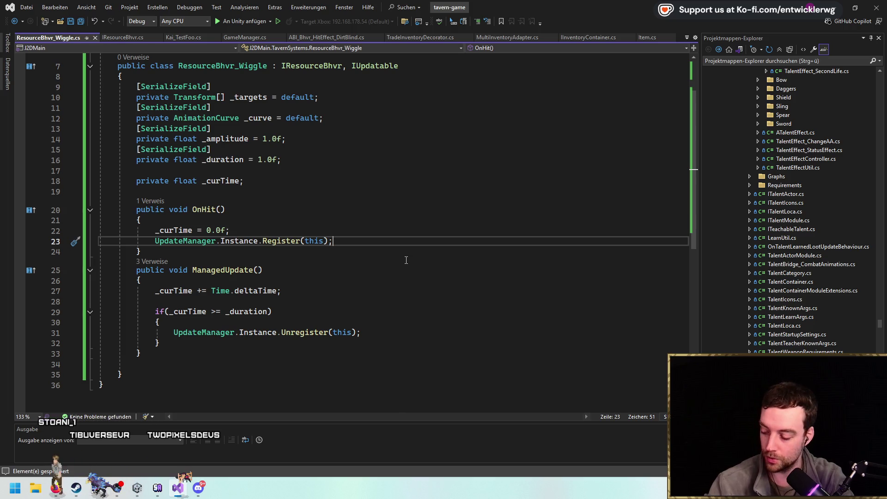
left_click(287, 181)
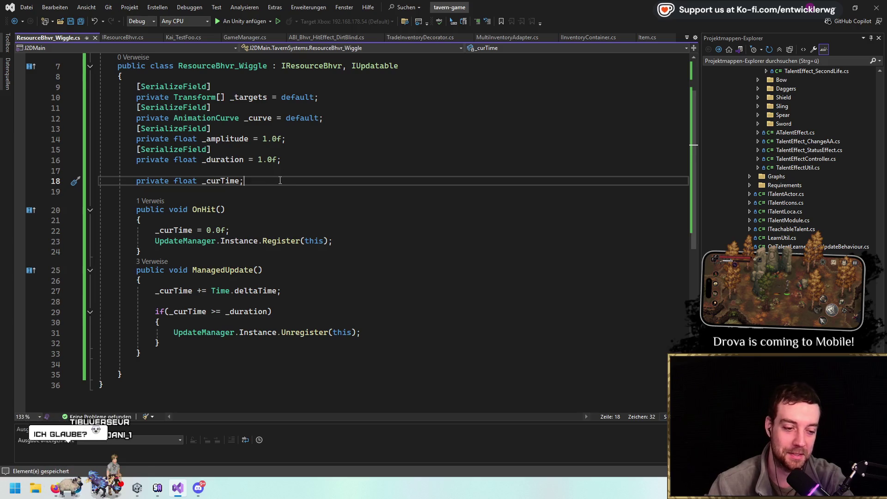
scroll(312, 201, "down", 1)
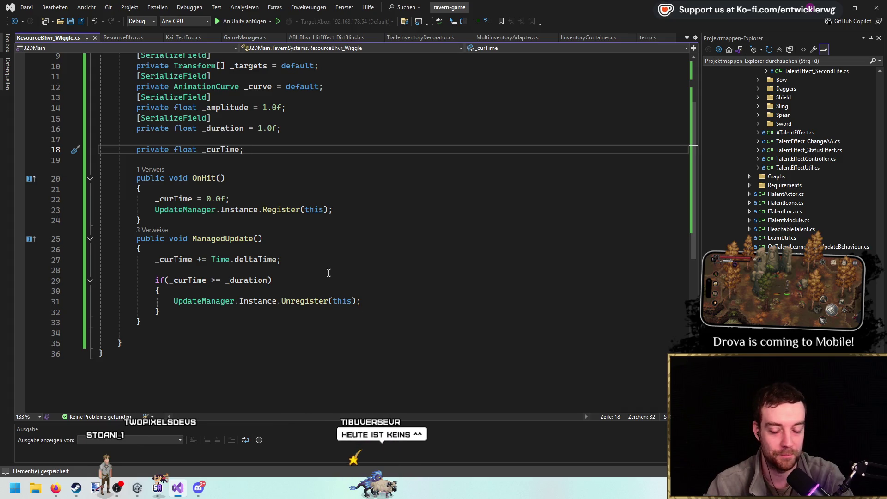
left_click(384, 280)
key("Up")
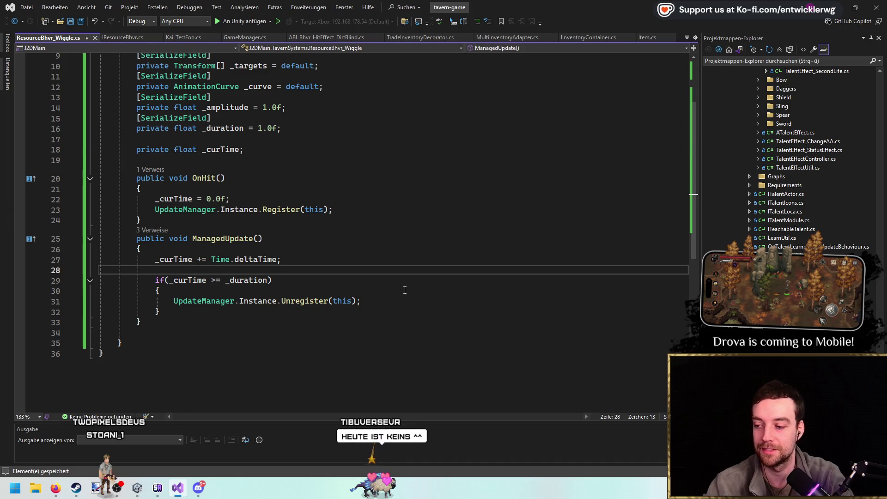
key("Down")
left_click(403, 307)
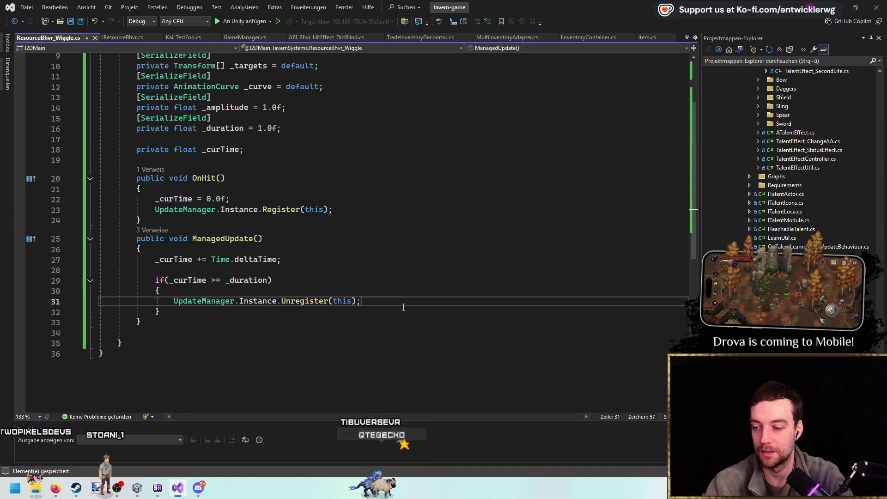
key("Up")
key("Up")
key("ctrl+Return")
type("fl")
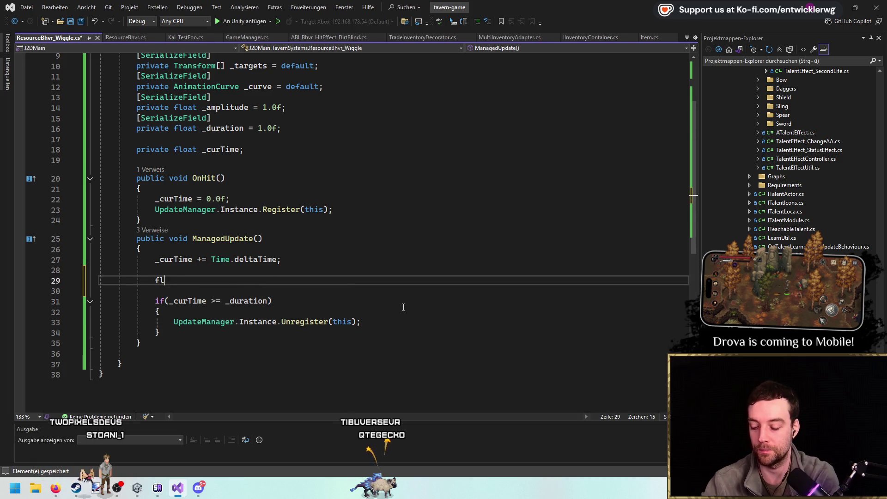
type("oat t = _curTime")
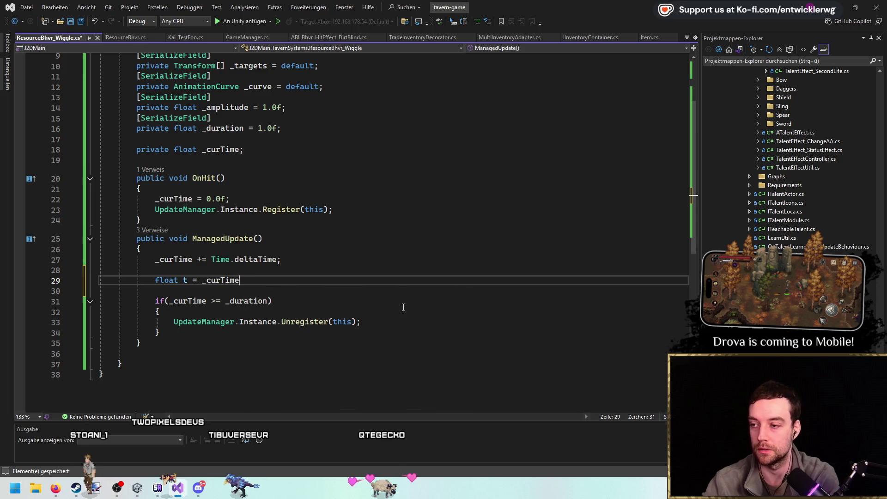
type("; / _duration;")
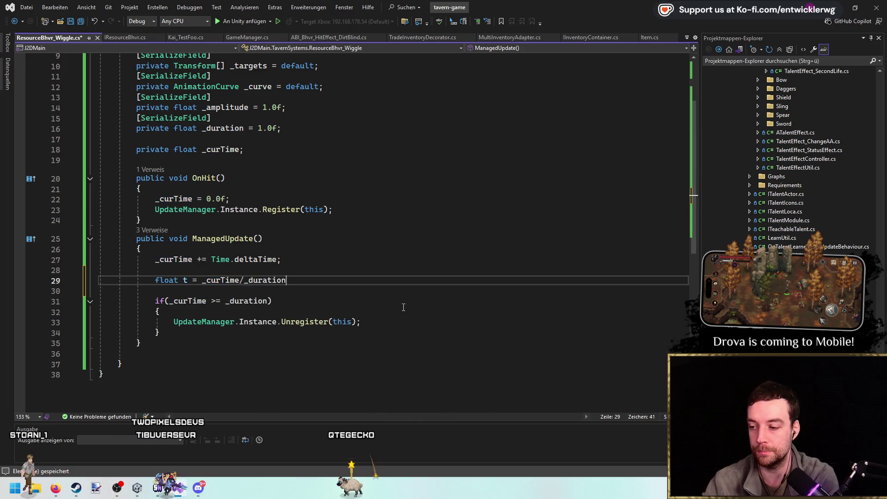
Finish the normalized time line, save, and assign t = _curve.Evaluate(t).
key("Return")
key("ctrl+s")
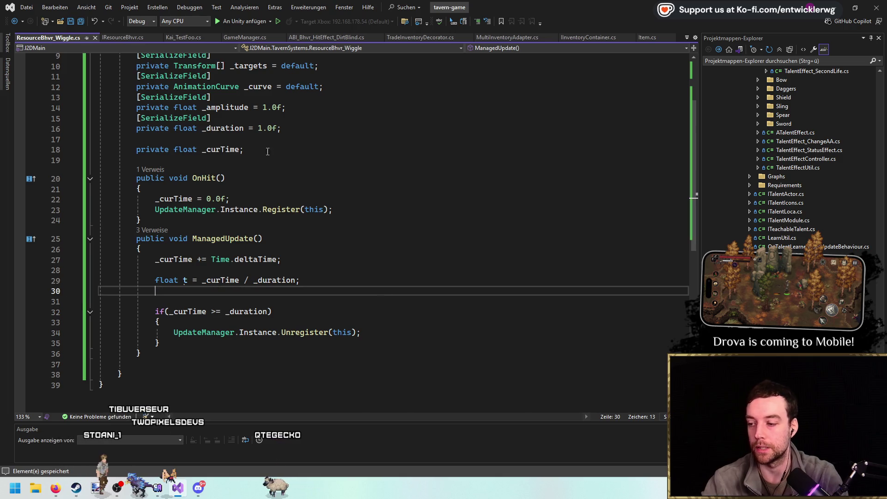
double_click(259, 87)
left_click(231, 301)
type("_curve.Evaluate(t)")
type(";")
key("Home")
key("Up")
key("Delete")
Multiply the curve result by _amplitude, leave room below for a loop, and save.
key("End")
key("Left")
key("Left")
type("a")
key("Tab")
key("End")
key("Return")
key("Return")
key("Return")
key("Up")
key("ctrl+s")
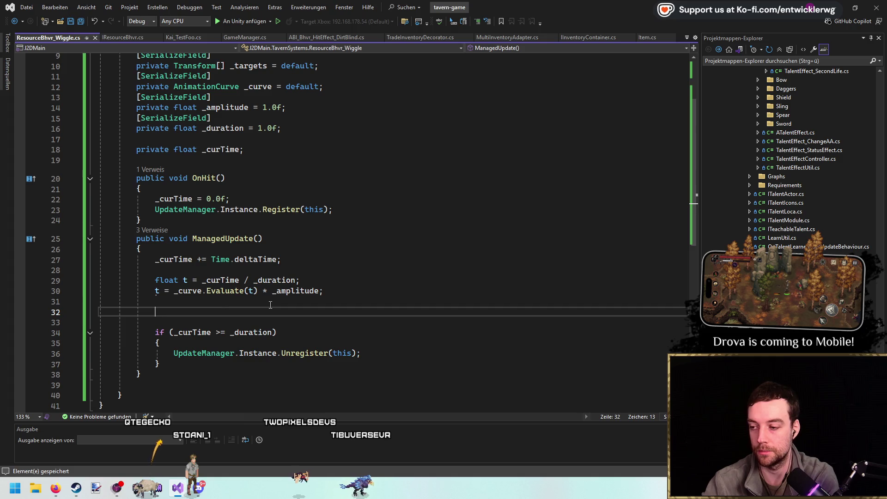
Replace stray text with an expanded for-loop snippet and select its bound placeholder.
type("UpdateT")
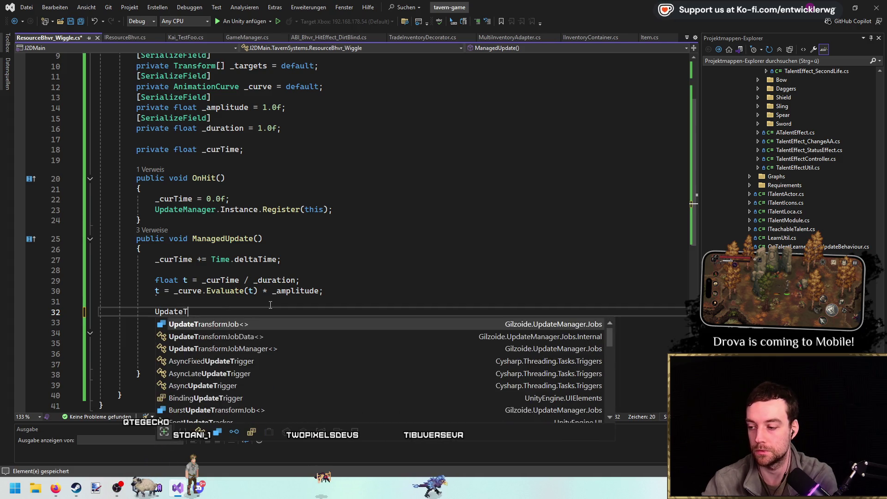
key("Escape")
key("BackSpace")
key("BackSpace")
key("BackSpace")
type("for")
key("Tab")
key("Tab")
scroll(270, 304, "up", 3)
left_click(267, 131)
scroll(254, 255, "down", 6)
double_click(266, 218)
Bound the loop by _targets.Length and start the body reading the target at _targets[i].
type("_targets.Length; i++)")
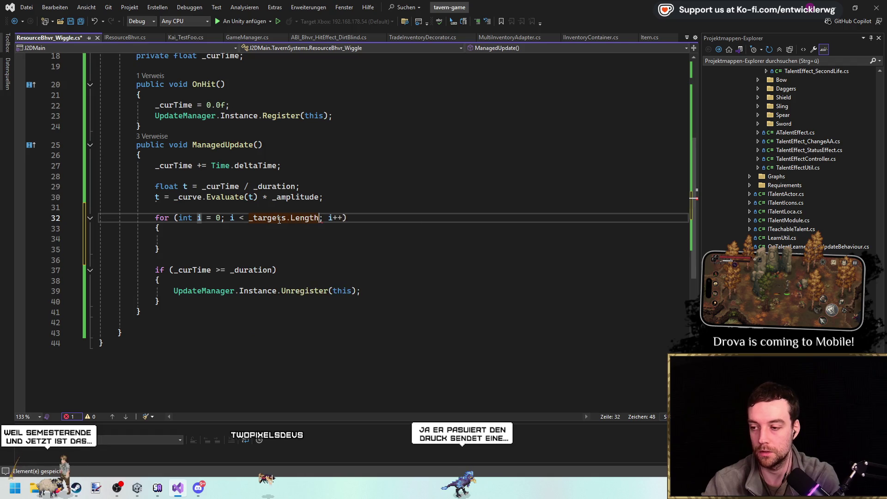
key("Return")
key("Return")
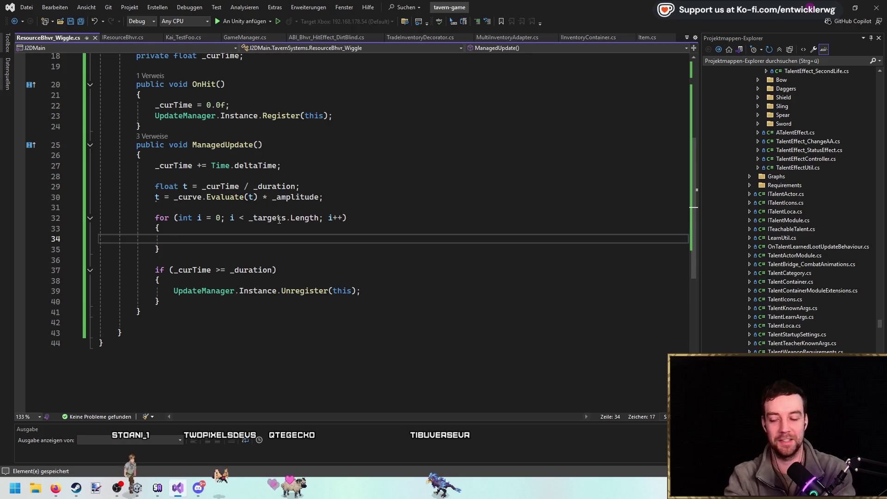
double_click(267, 218)
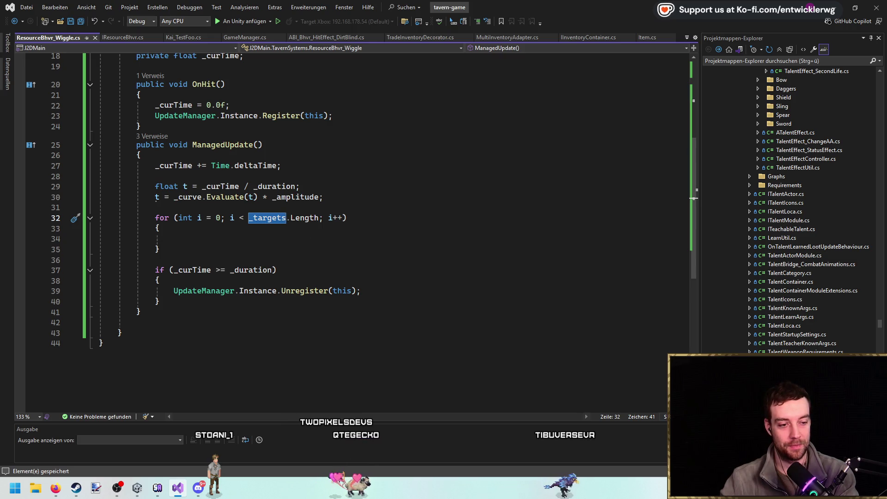
left_click(237, 234)
type("var target = _targets")
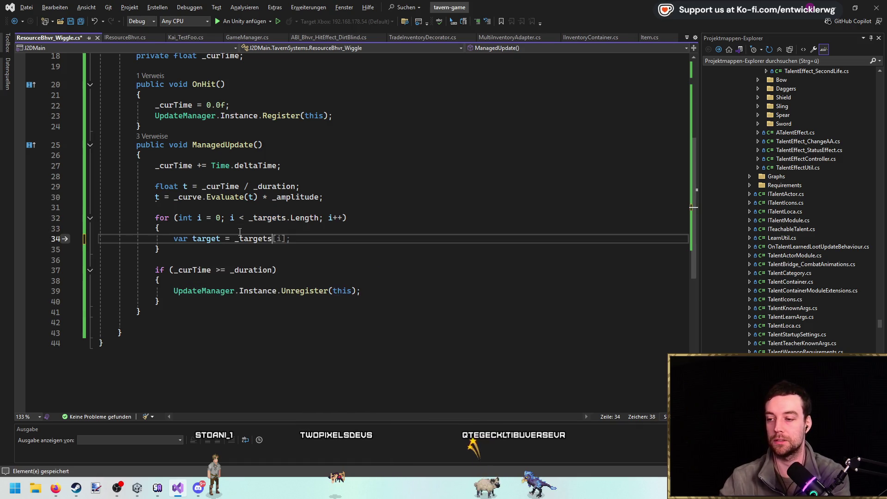
type("[i];")
Add var pos = target.localPosition; inside the loop.
scroll(381, 326, "up", 2)
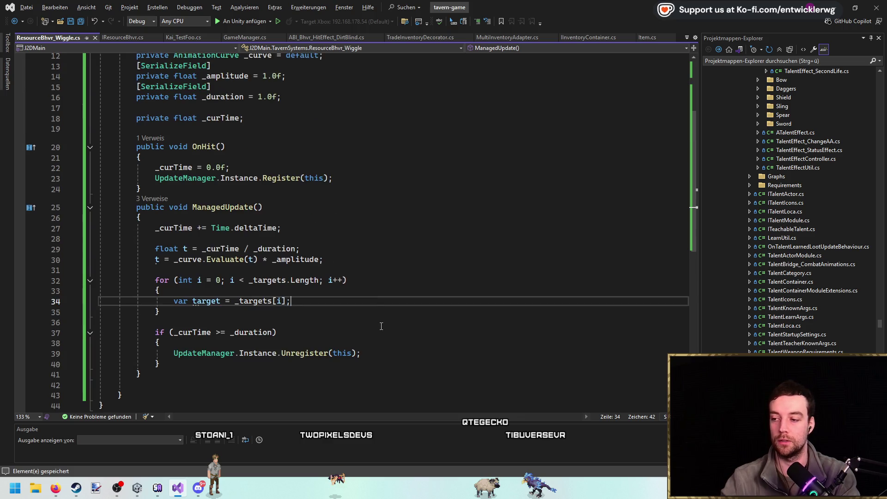
double_click(226, 206)
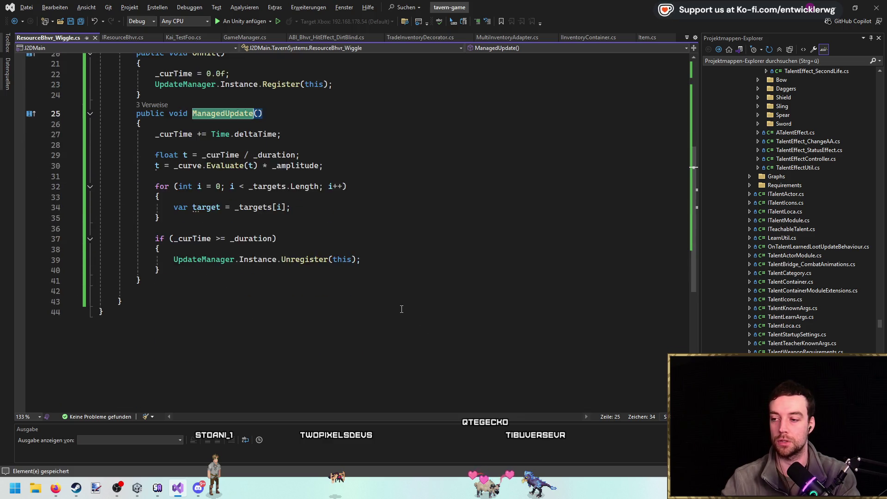
scroll(303, 289, "down", 1)
left_click(318, 270)
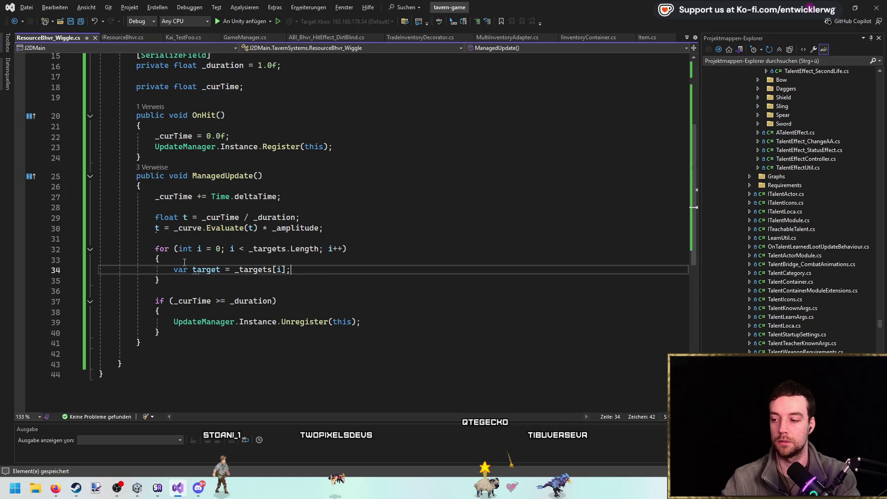
key("Return")
type("varpos")
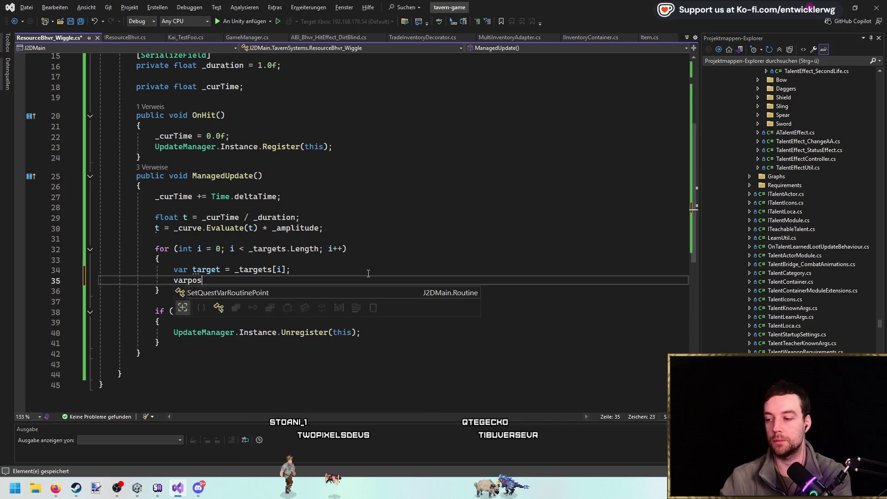
key("BackSpace")
key("BackSpace")
key("BackSpace")
type(" pos =")
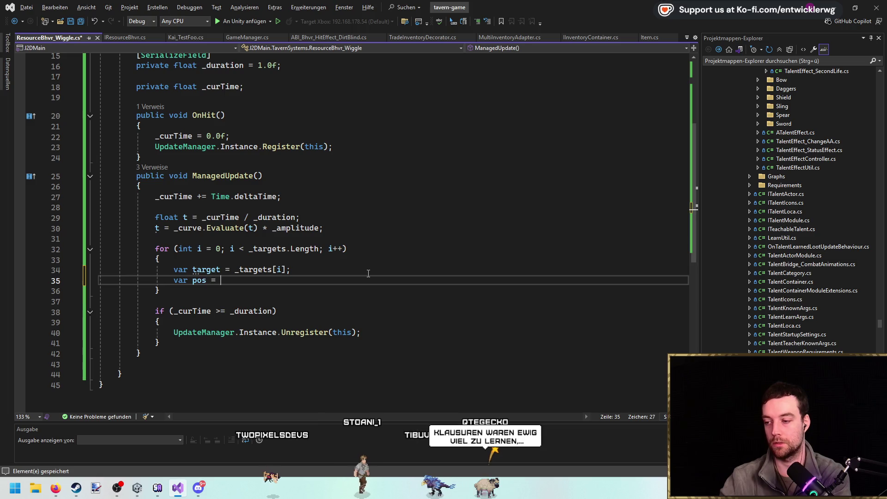
key("Tab")
key("Left")
key("Left")
key("Left")
key("ctrl+BackSpace")
type("l")
key("Tab")
Add pos.x += t; to the loop body and save the script.
key("End")
key("Return")
key("Return")
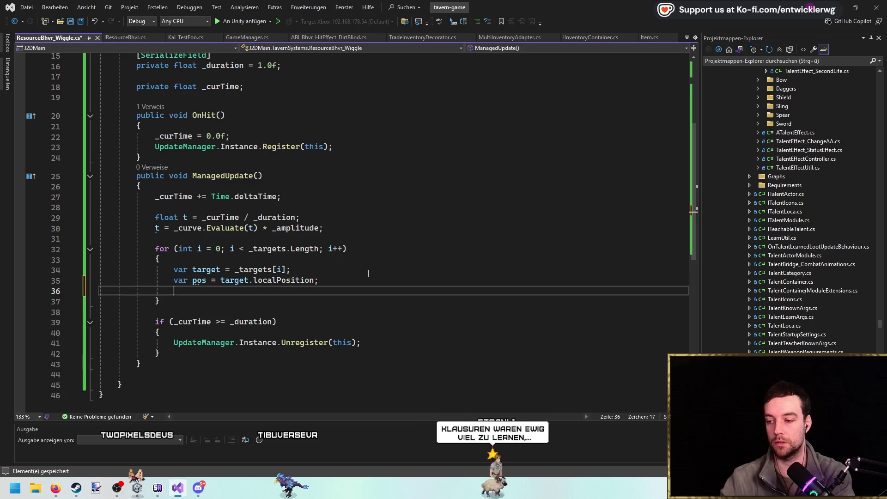
type("pos.x +?=")
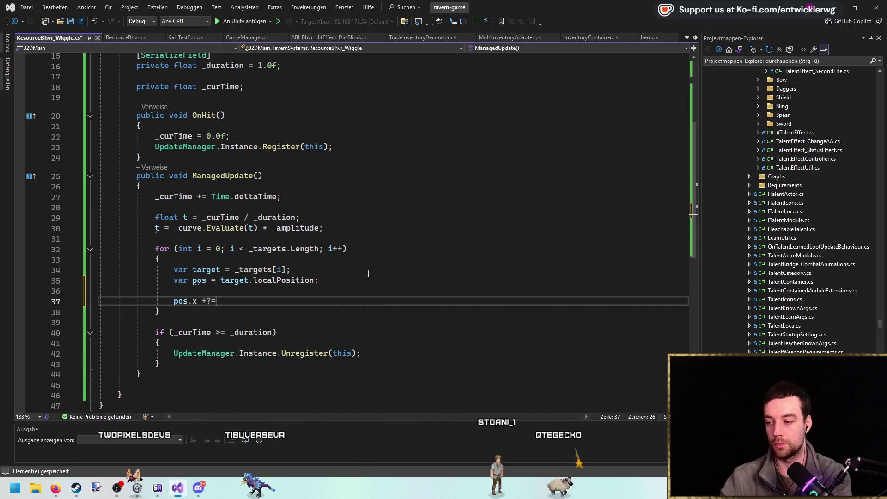
key("ctrl+Left")
key("ctrl+Left")
key("ctrl+Left")
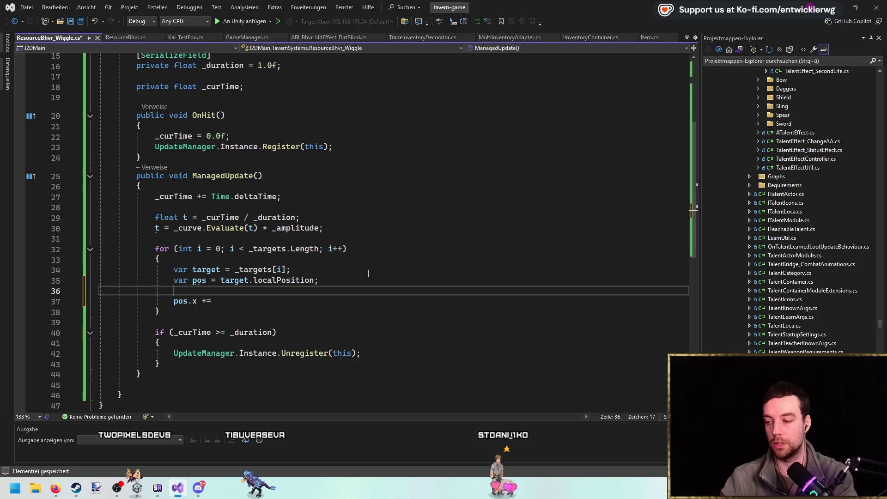
key("alt+Up")
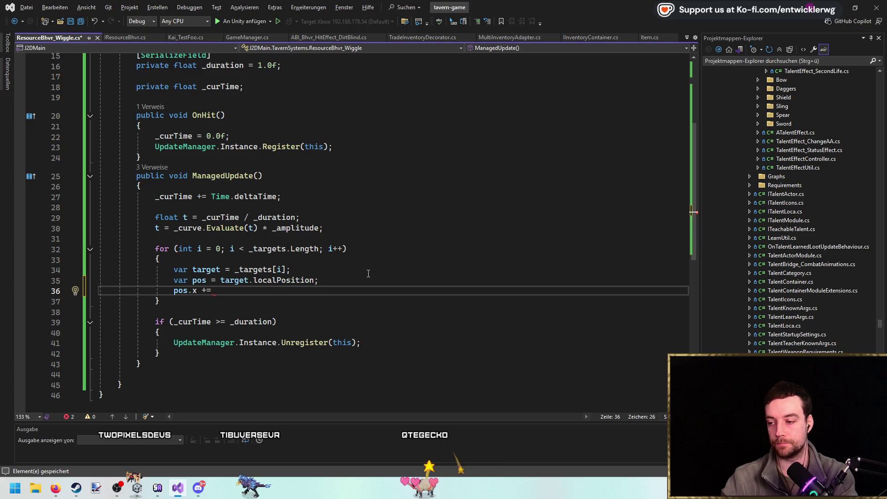
type("t;")
key("ctrl+s")
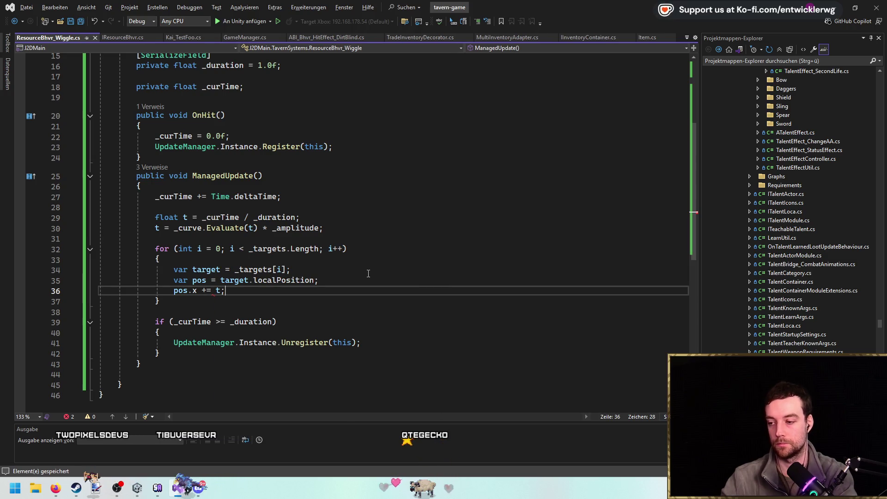
scroll(363, 276, "up", 2)
left_click(337, 140)
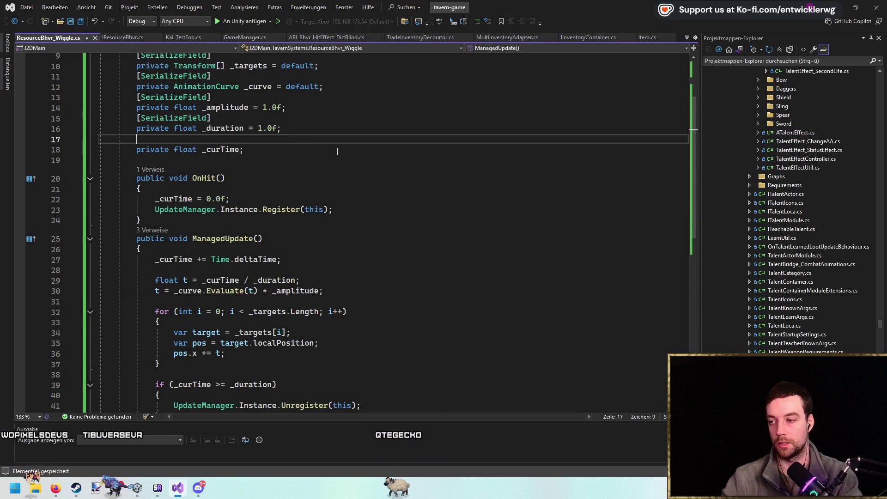
Add a private float _offset field to ResourceBhvr_Wiggle.
key("Return")
type("private float offse")
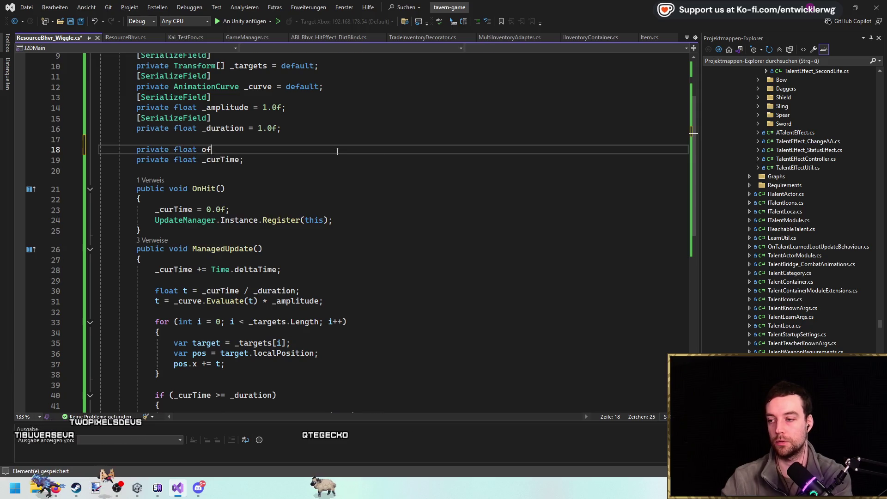
key("BackSpace")
key("BackSpace")
key("BackSpace")
type("set;")
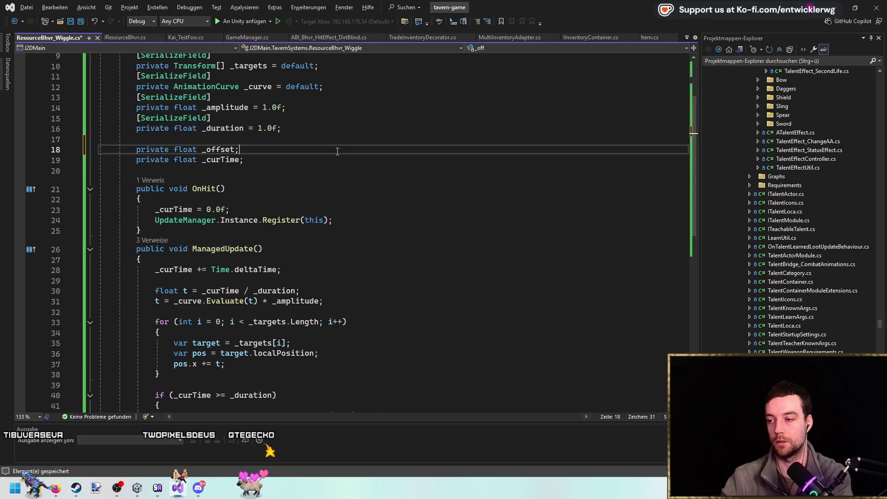
double_click(226, 152)
Add an '_offset =' reset line in OnHit and check where _offset is used.
left_click(275, 210)
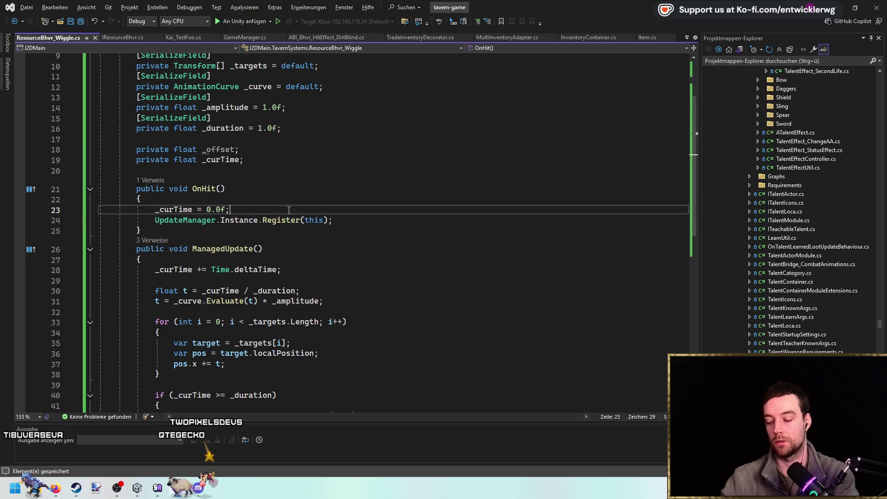
key("Return")
type("_offset =")
scroll(289, 210, "down", 2)
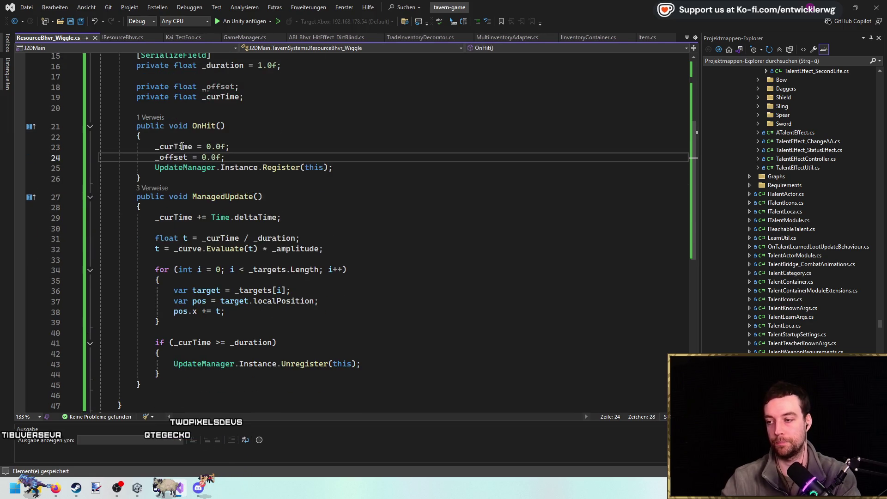
double_click(174, 157)
scroll(270, 317, "down", 2)
scroll(317, 280, "up", 2)
Above the ManagedUpdate loop, add the curve-times-amplitude expression to _offset, replacing the old t assignment.
left_click(356, 281)
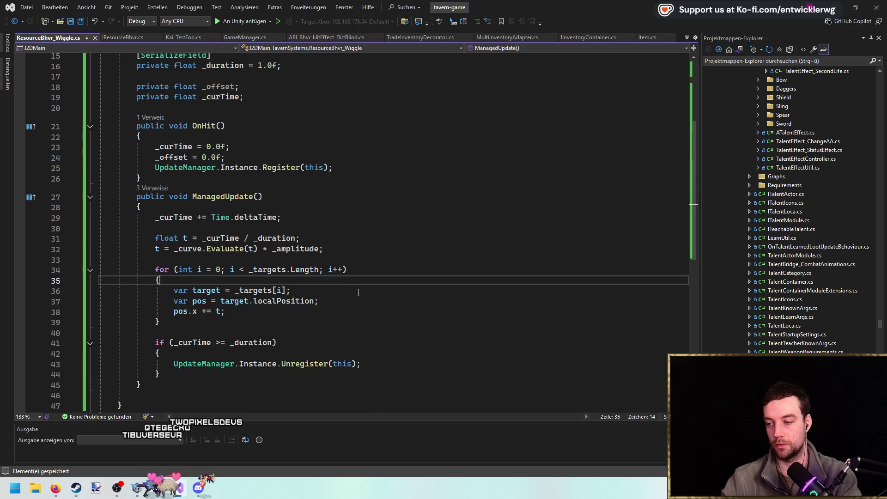
key("Up")
key("Up")
key("Return")
key("Return")
key("Up")
type("_offset += ")
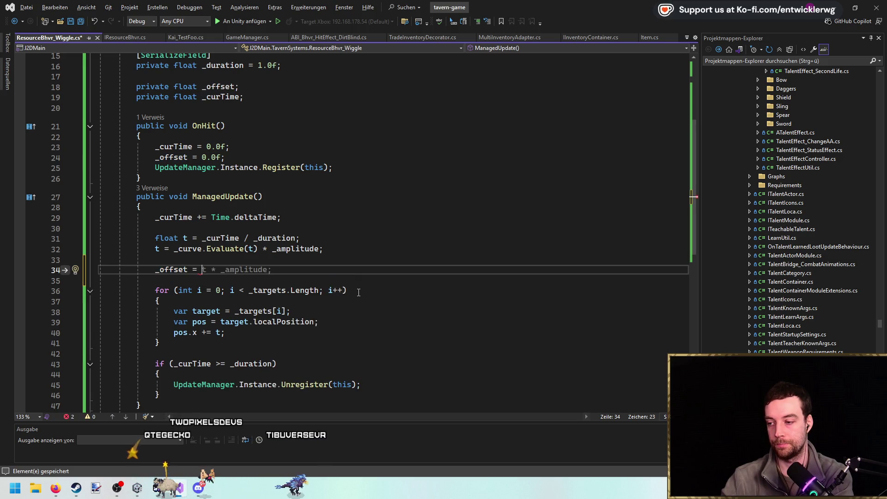
type("t;")
key("Up")
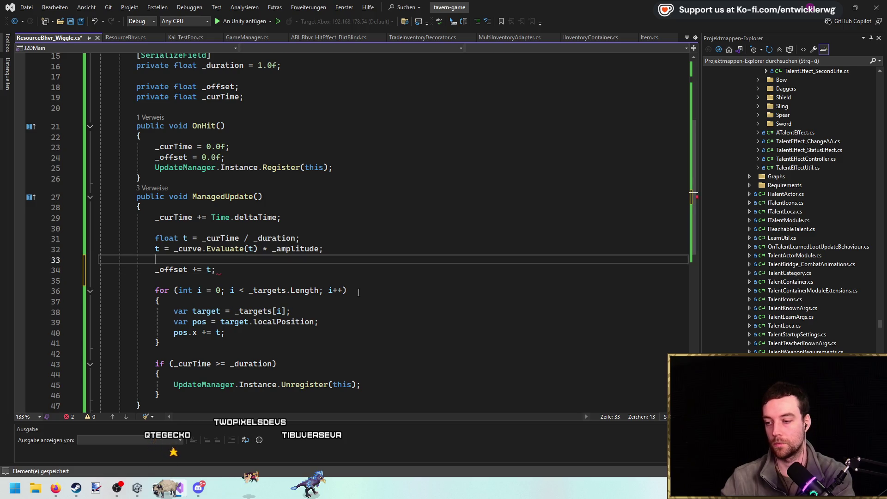
key("shift+Delete")
mouse_move(319, 250)
left_mouse_down()
mouse_move(179, 249)
mouse_move(216, 259)
left_mouse_up()
key("ctrl+x")
key("ctrl+v")
left_click(167, 250)
key("shift+Delete")
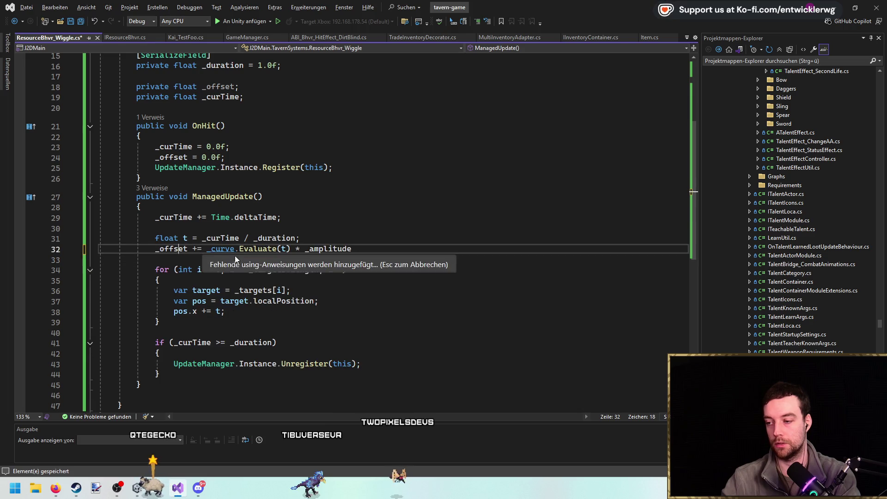
Set pos.x = _offset and write it back with target.localPosition = pos; then save.
left_click(353, 315)
key("BackSpace")
key("BackSpace")
key("BackSpace")
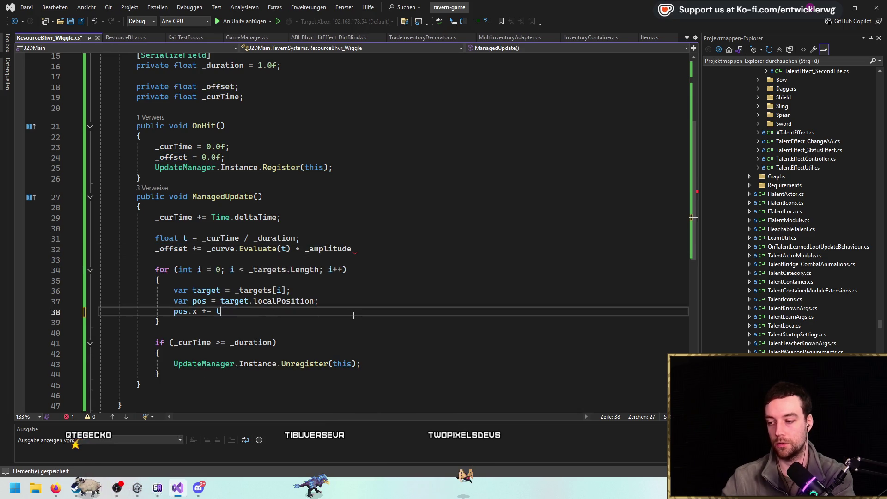
key("BackSpace")
type("= _offset;")
key("ctrl+s")
key("Return")
type("target.loca")
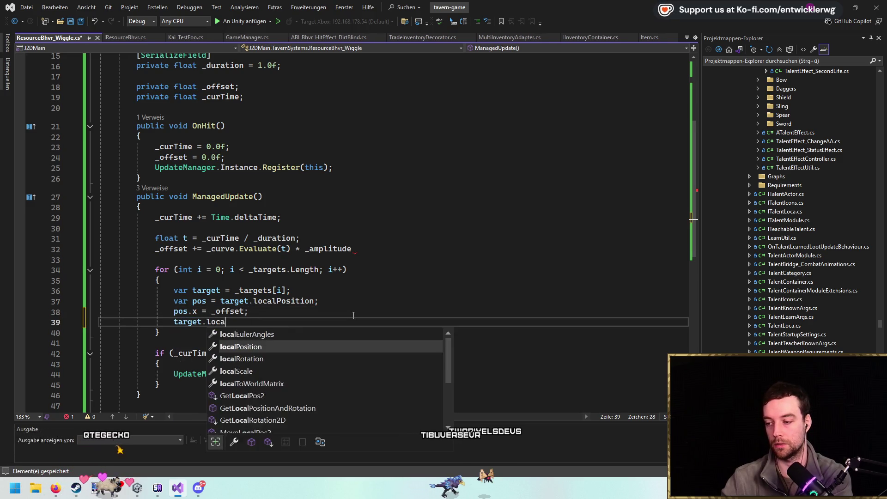
type("lPosition = pos;")
key("ctrl+s")
Add the missing semicolon to the offset line, delete the stray blank lines, and save.
left_click(383, 250)
type(";")
key("Down")
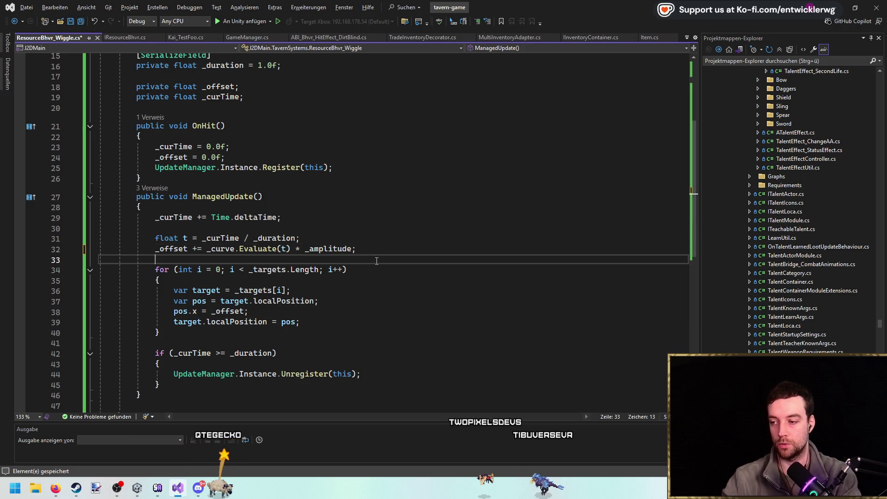
key("Delete")
key("Up")
key("Up")
key("Up")
key("Delete")
key("ctrl+End")
scroll(338, 218, "up", 5)
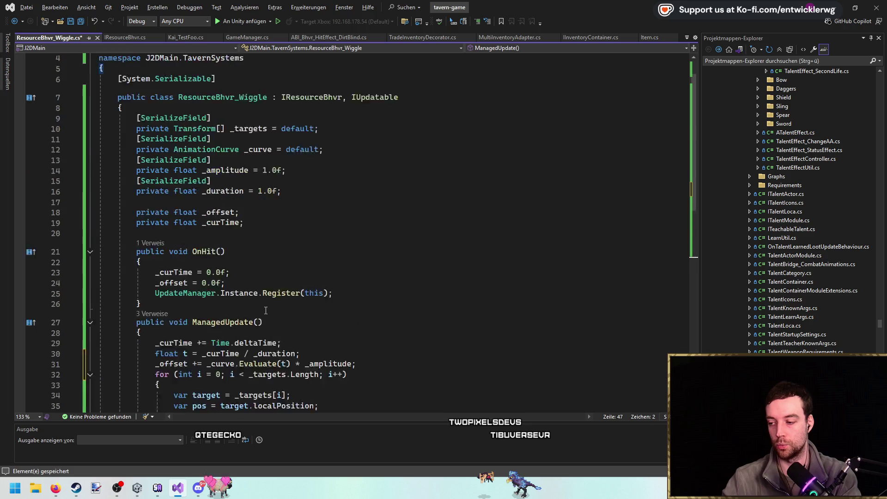
key("Up")
key("Up")
key("Up")
key("End")
key("ctrl+s")
key("alt+Tab")
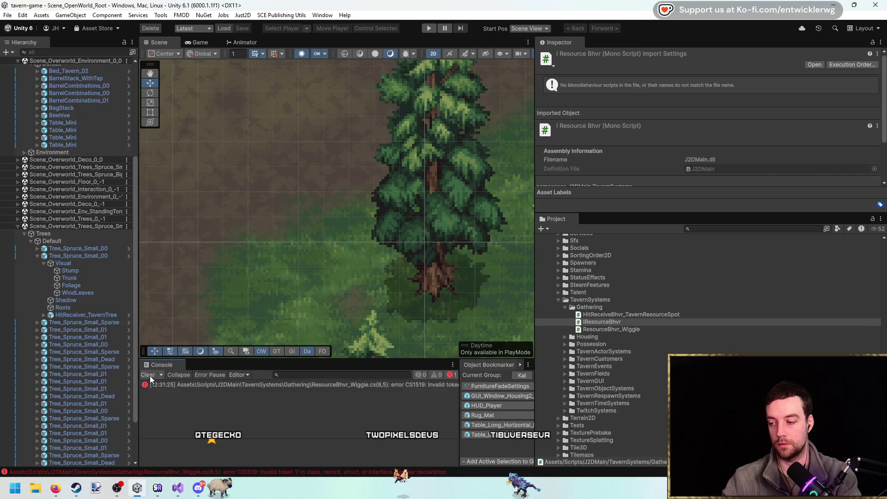
Back in Visual Studio, open HitReceiveBhvr_TavernResourceSpot.cs and scroll to its Stage class.
key("alt+Tab")
double_click(327, 130)
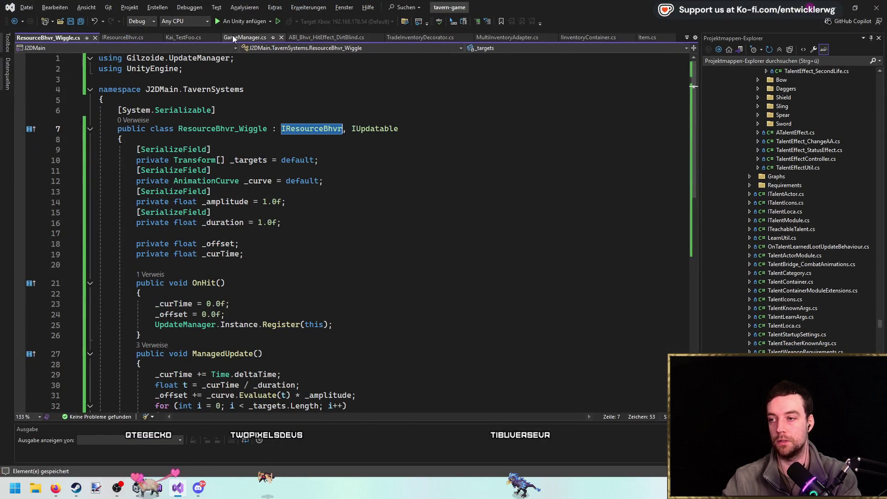
scroll(801, 299, "down", 5)
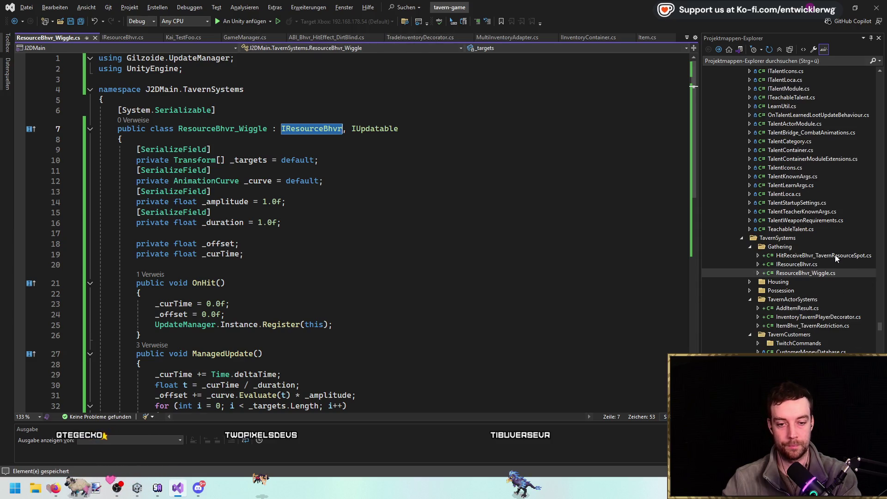
double_click(822, 256)
scroll(363, 182, "down", 7)
scroll(363, 183, "down", 14)
Declare a private IResourceBhvr[] _bhvr field below _deactivateTarget in the Stage class.
left_click(481, 174)
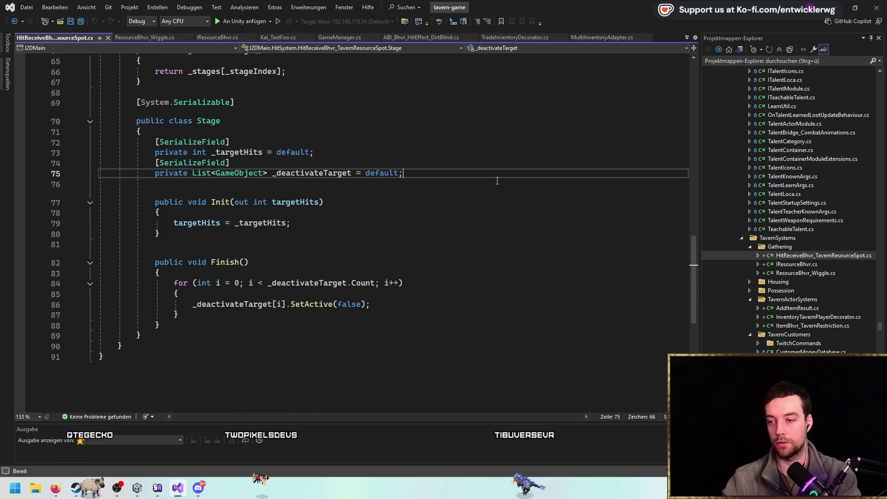
key("Return")
key("Return")
type("private IResourceBhvr[]")
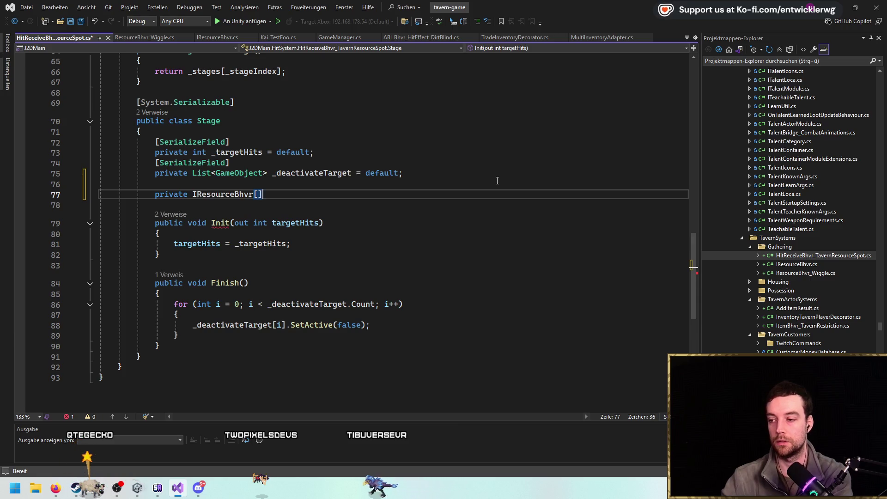
type("_bhvr")
key("BackSpace")
type(";")
Mark _bhvr with [SerializeField, SerializeReference] and save the script.
key("Up")
key("Up")
key("Up")
key("ctrl+c")
key("Down")
key("Down")
key("ctrl+v")
key("Up")
key("End")
key("Left")
type(",")
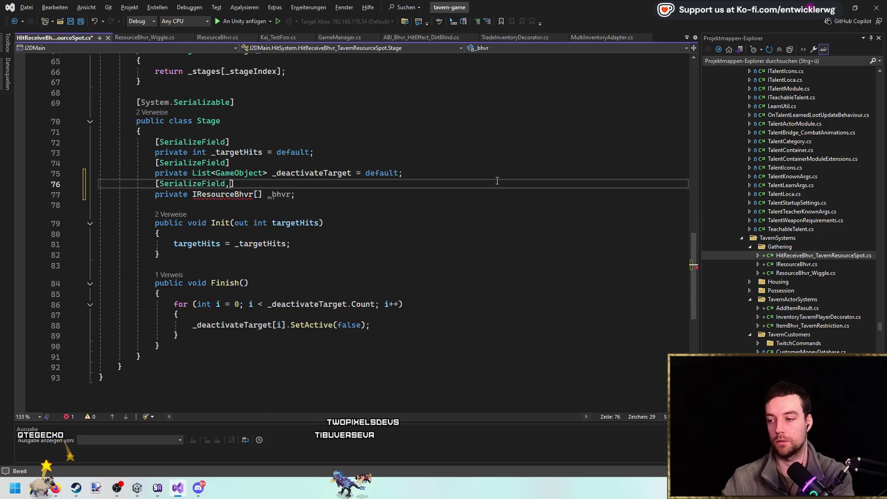
key("Down")
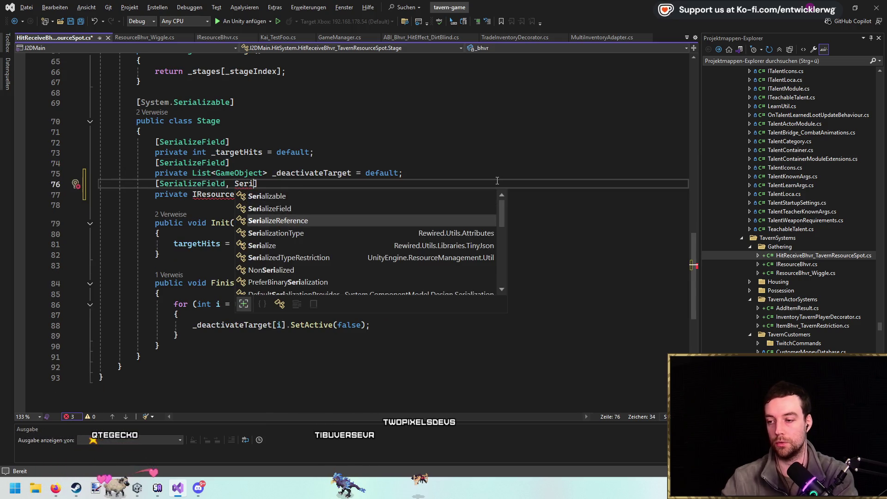
key("Tab")
key("Down")
key("End")
key("ctrl+s")
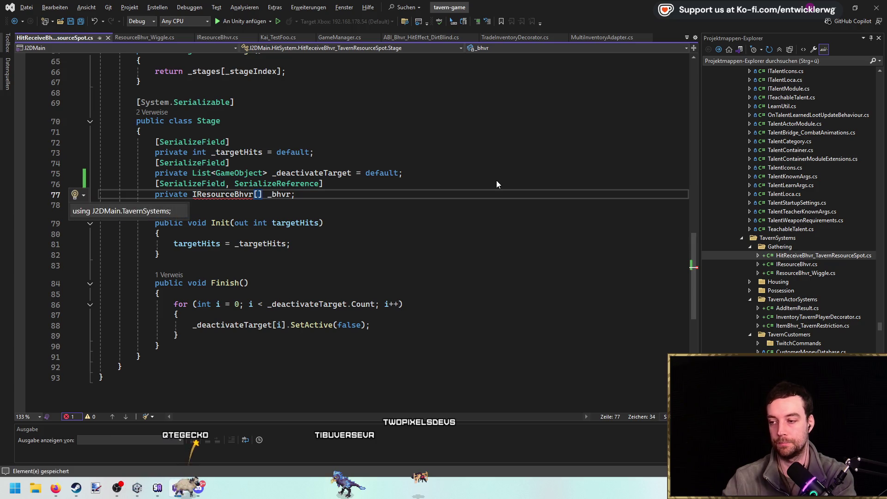
key("ctrl+Right")
Add an empty public void OnHit() method after Init in Stage.
left_click(331, 256)
key("Return")
key("Return")
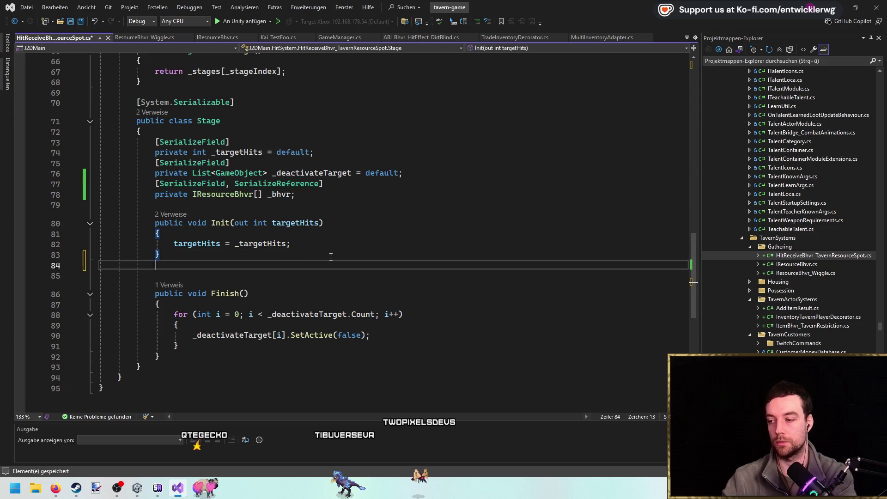
type("public void OnHit()7")
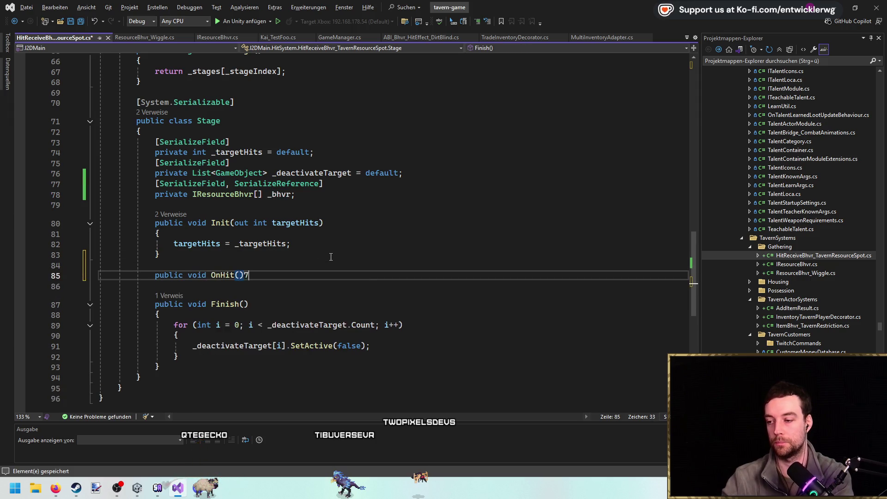
key("Return")
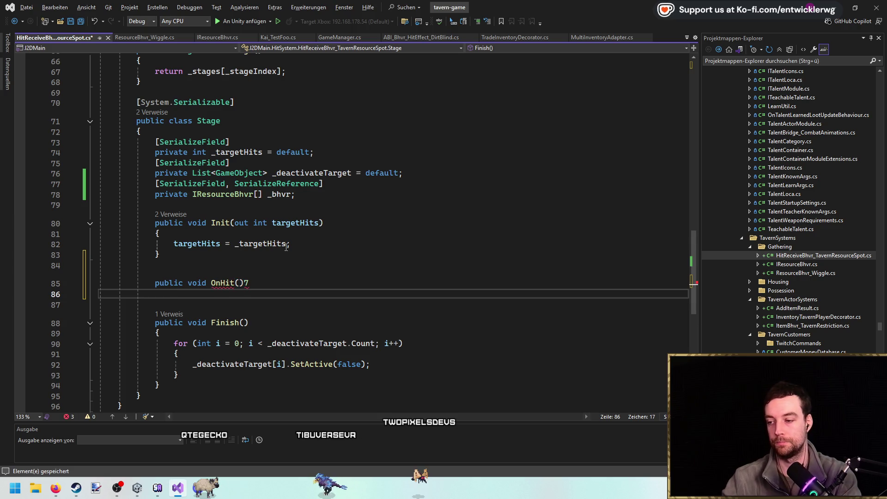
key("BackSpace")
key("BackSpace")
key("Return")
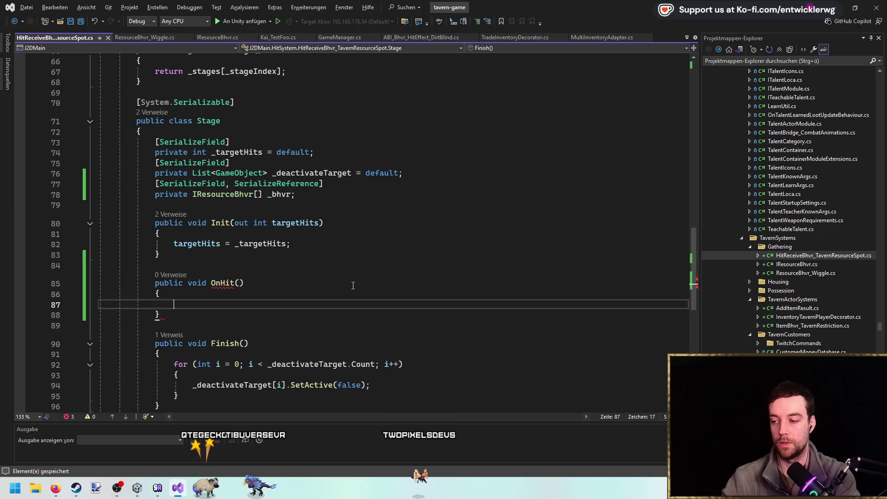
left_click(244, 300)
key("Down")
Fill OnHit with a _bhvr != null check and a for loop calling _bhvr[i].OnHit().
type("i")
key("BackSpace")
key("BackSpace")
key("BackSpace")
type("!= null")
key("Return")
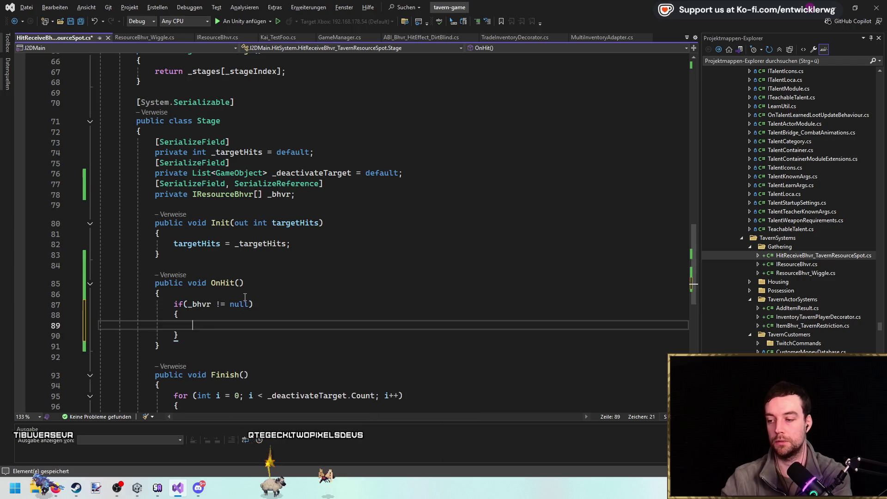
type("{")
key("Return")
type("for")
key("Tab")
key("Tab")
type("_bhvr.Length")
key("Return")
type("_bhvr[i].OnHit();")
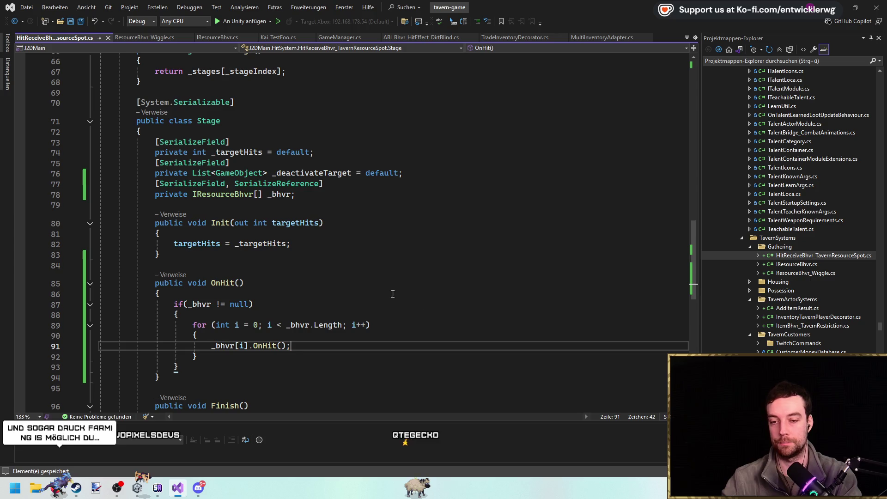
key("alt+Tab")
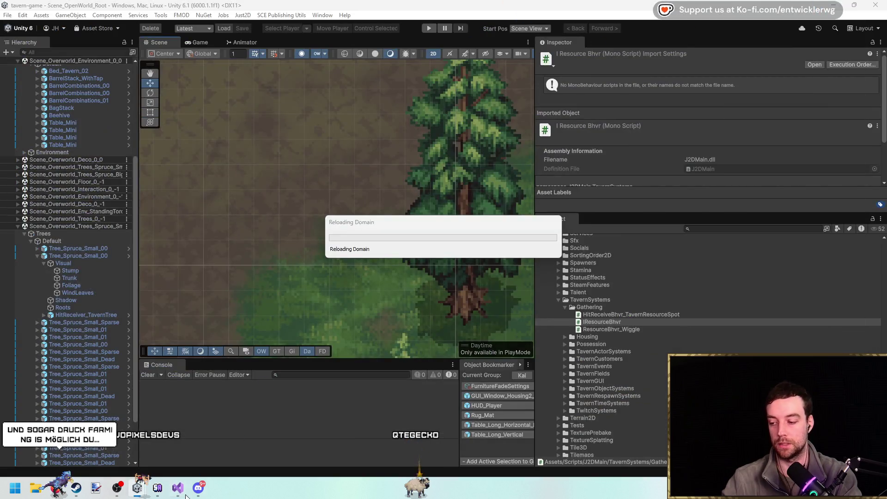
Insert stage.OnHit(); right after _curHits-- in OnHit(HitTriggerArgs args), removing the extra blank line.
key("alt+Tab")
left_click(226, 283)
scroll(321, 209, "up", 12)
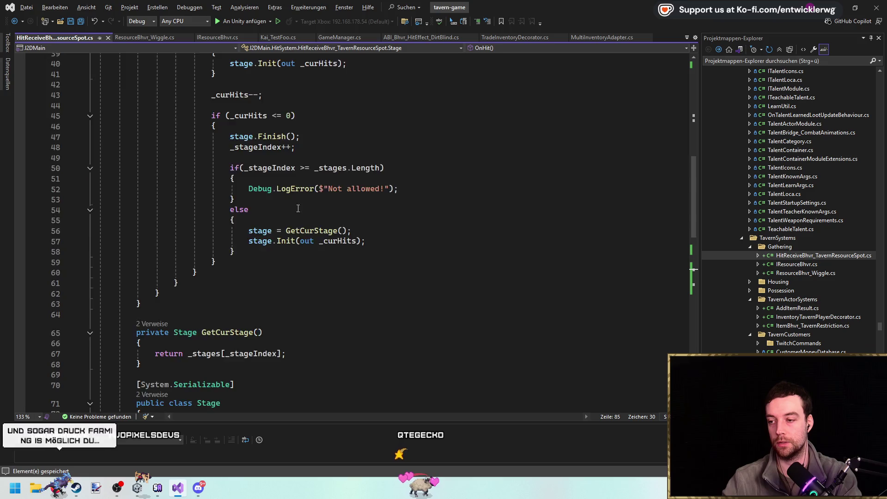
scroll(277, 191, "up", 3)
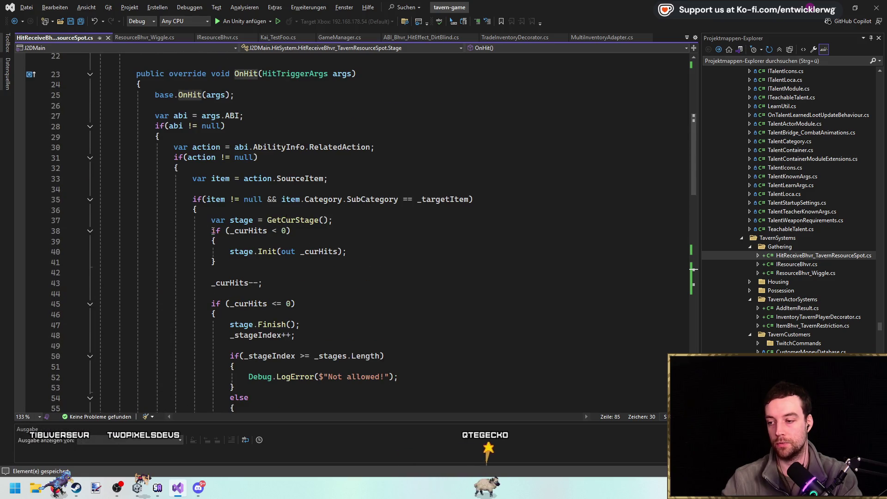
scroll(287, 225, "down", 2)
left_click(300, 217)
key("Return")
key("Return")
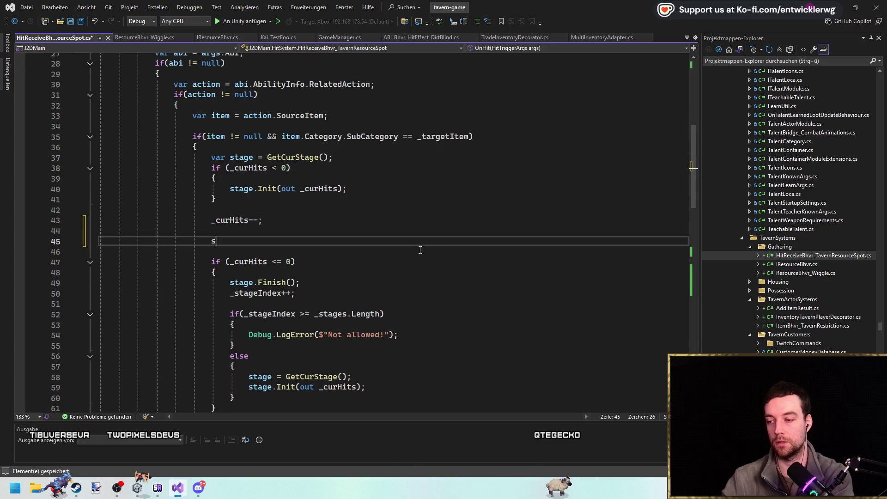
type("stage.o")
type("();")
key("Up")
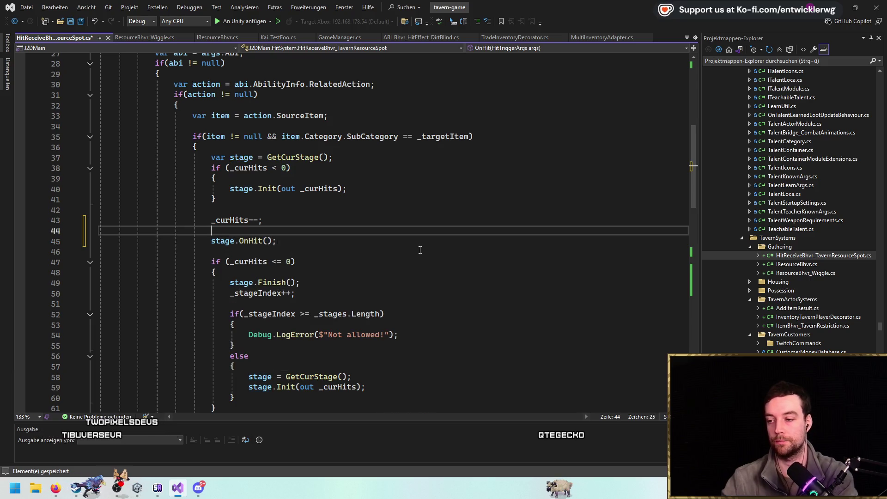
key("shift+Delete")
scroll(416, 238, "up", 3)
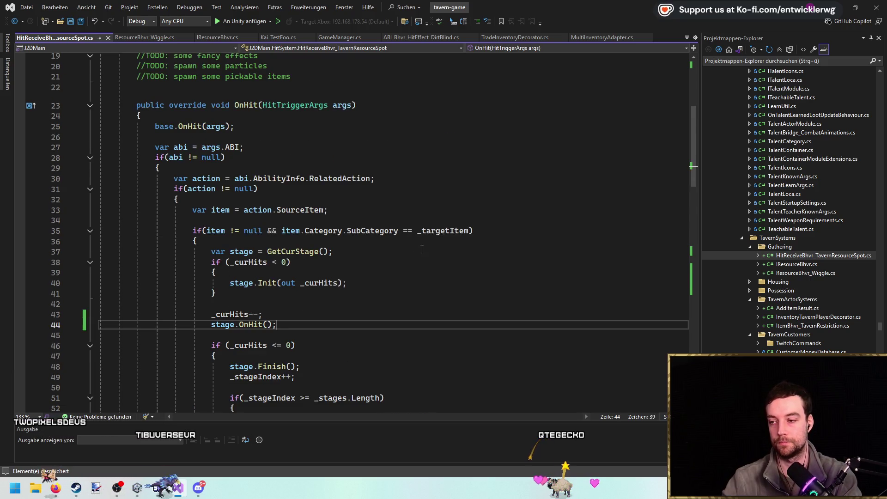
scroll(416, 238, "down", 2)
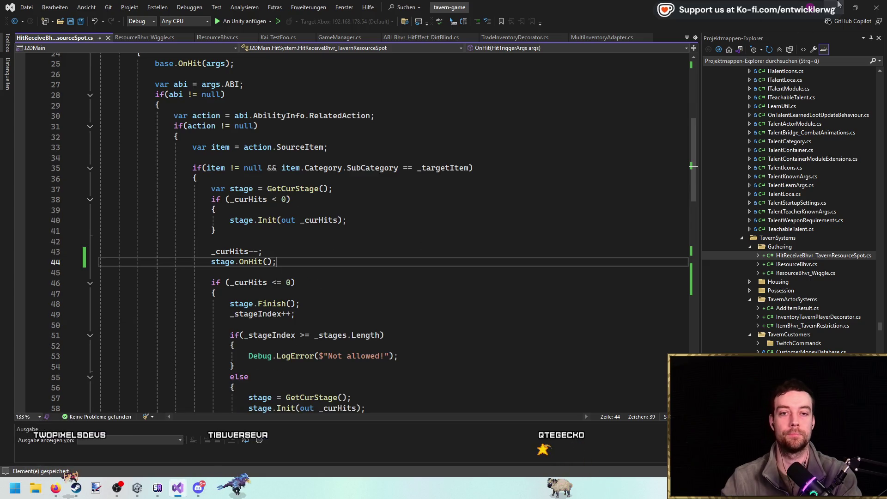
key("alt+Tab")
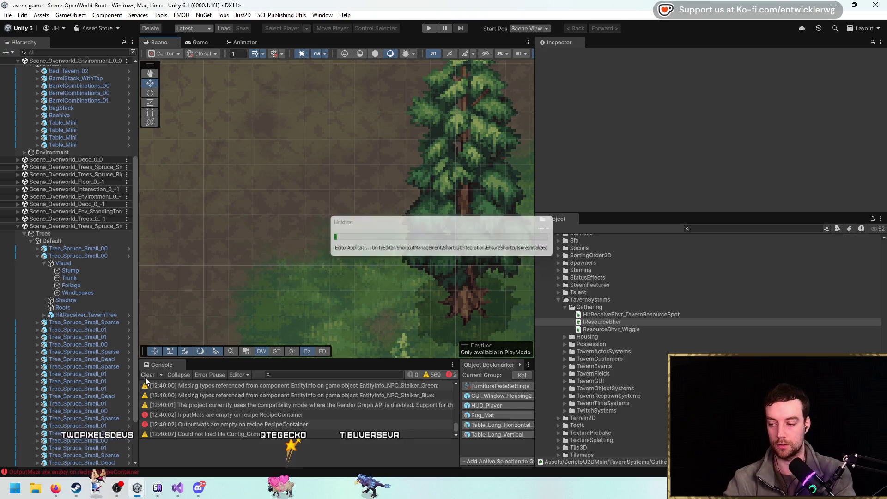
Pan the Scene view across the tree while Unity reimports the changed scripts.
left_click_drag(323, 259, 353, 228)
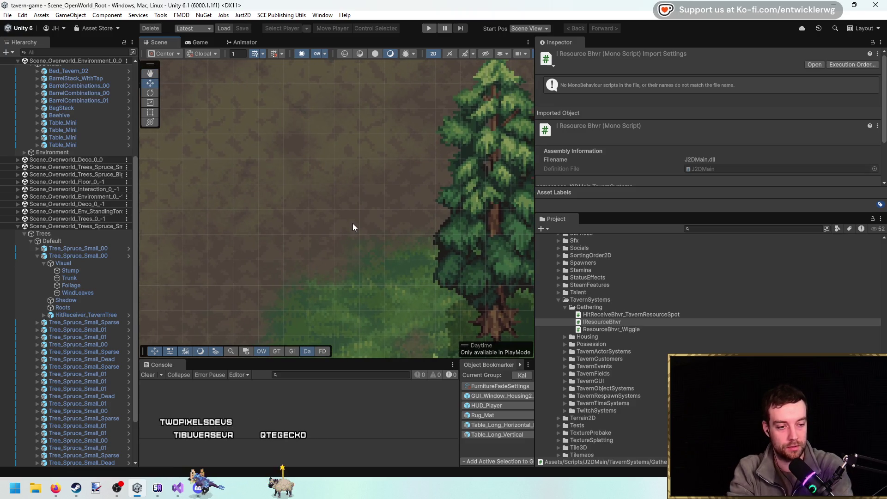
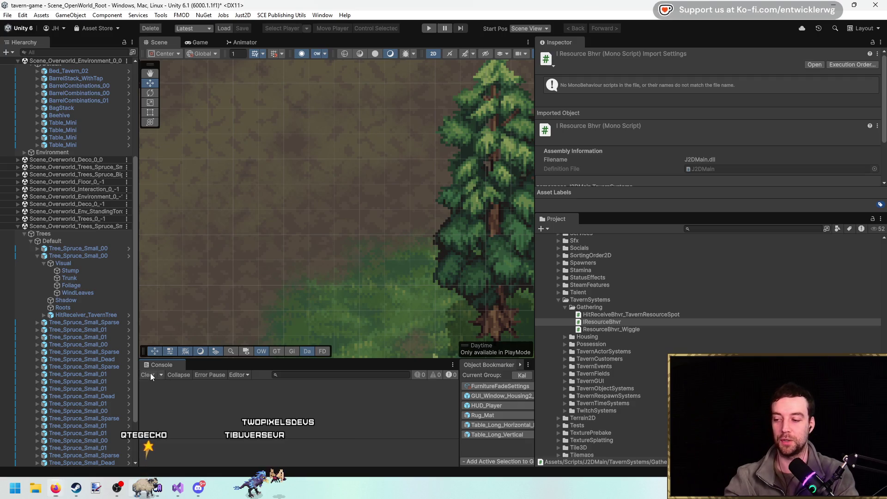
Open the Tree_Spruce_Small_00 prefab for editing.
left_click(76, 255)
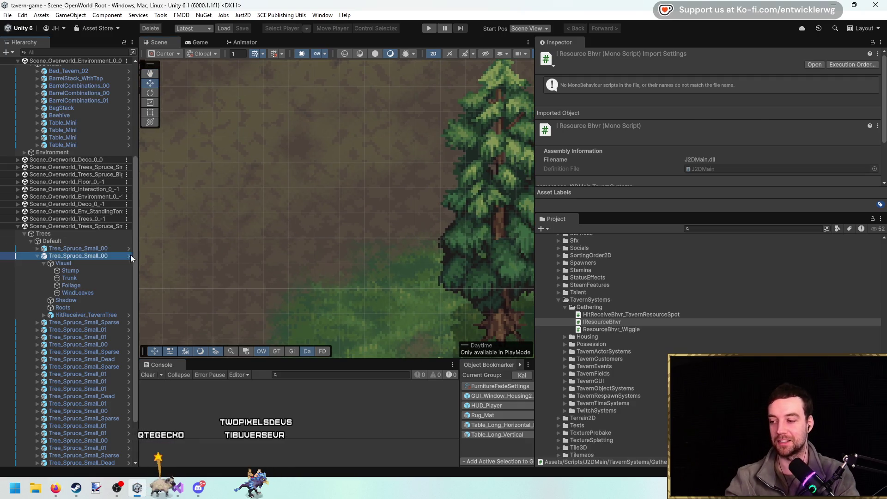
left_click(831, 92)
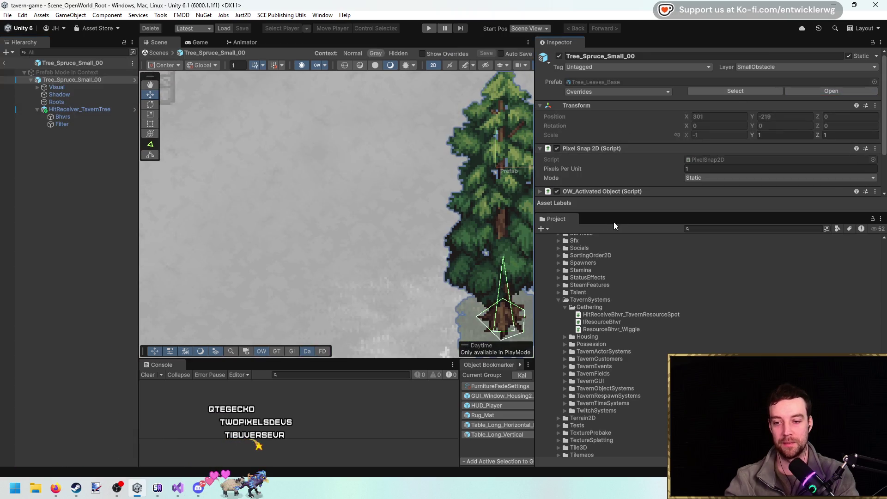
left_click_drag(613, 212, 613, 338)
Add a ResourceBhvr_Wiggle behaviour to Stage 1 of the Bhvrs object.
left_click(63, 117)
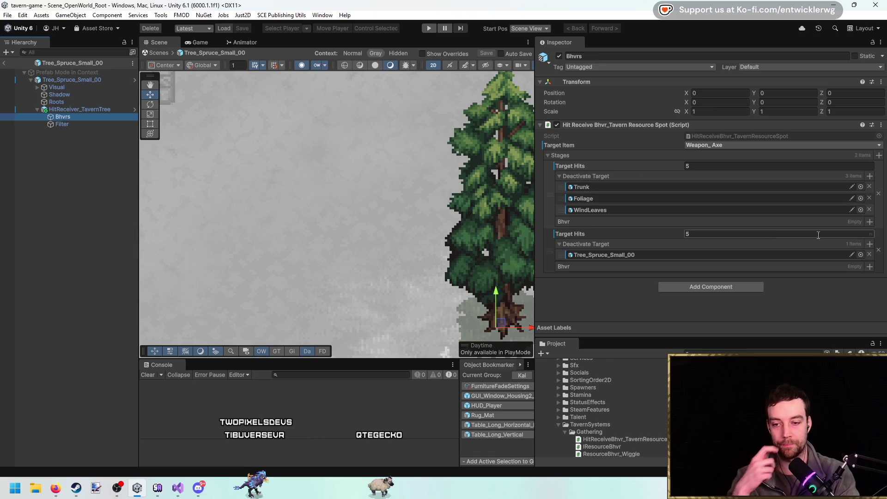
left_click(870, 222)
left_click(641, 253)
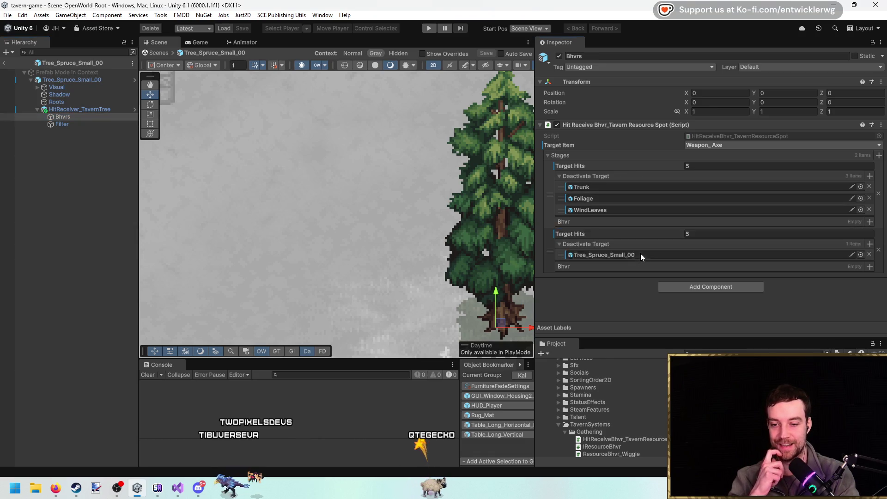
left_click(567, 232)
scroll(677, 238, "down", 1)
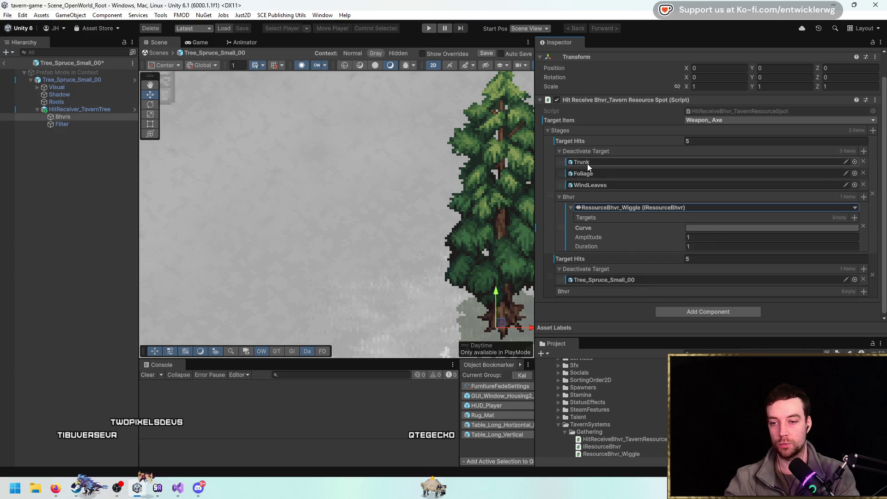
Make Trunk the wiggle target and reset the wiggle curve to a flat line.
left_click(63, 116)
left_click(38, 87)
mouse_move(80, 101)
left_mouse_down()
mouse_move(618, 224)
mouse_move(631, 218)
left_mouse_up()
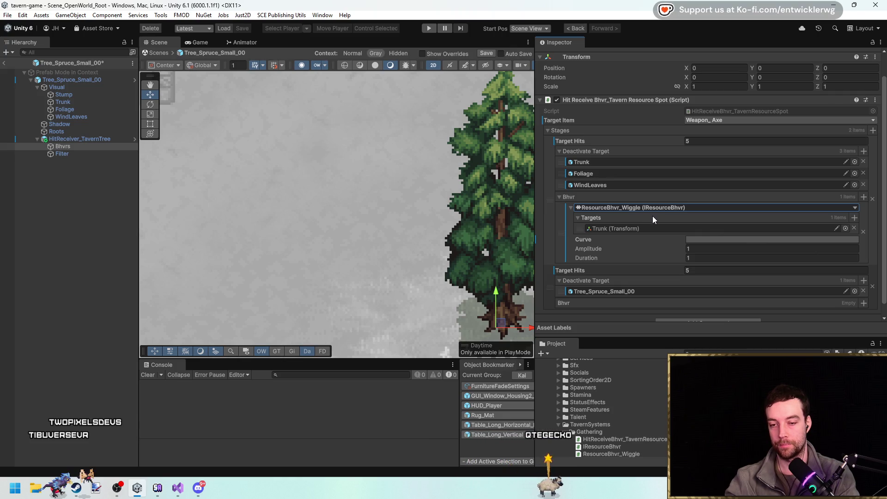
left_click(752, 241)
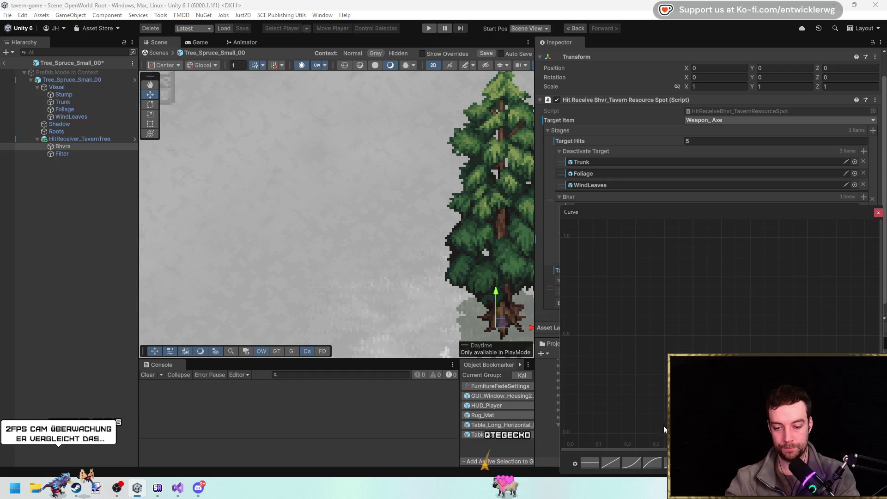
left_click(592, 465)
Set the wiggle curve's first key to value 0.
left_click(878, 212)
left_click(722, 240)
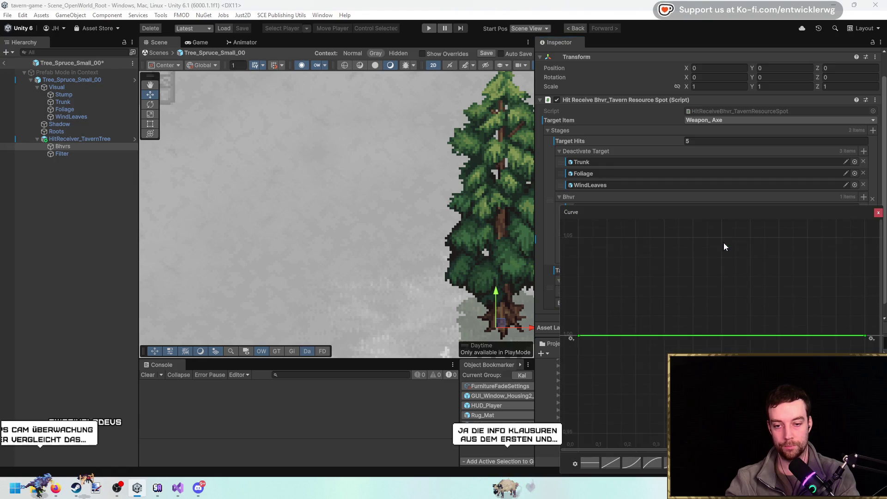
right_click(579, 337)
left_click(594, 351)
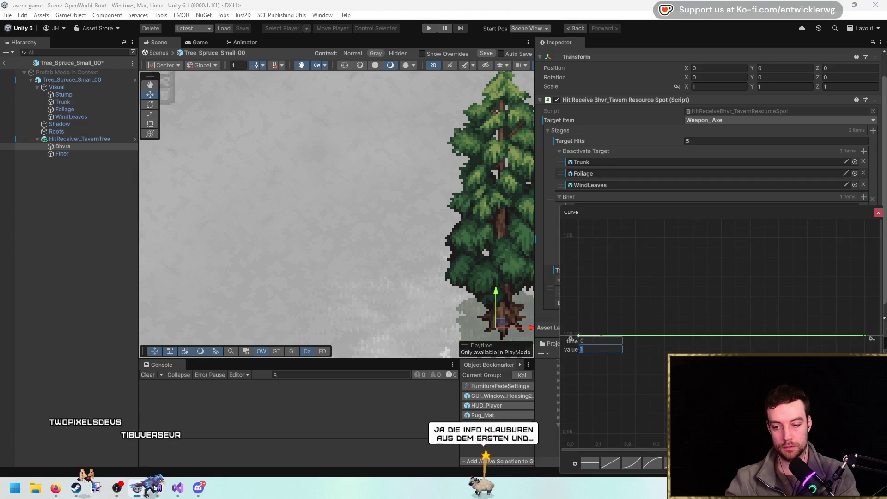
type("0")
key("Return")
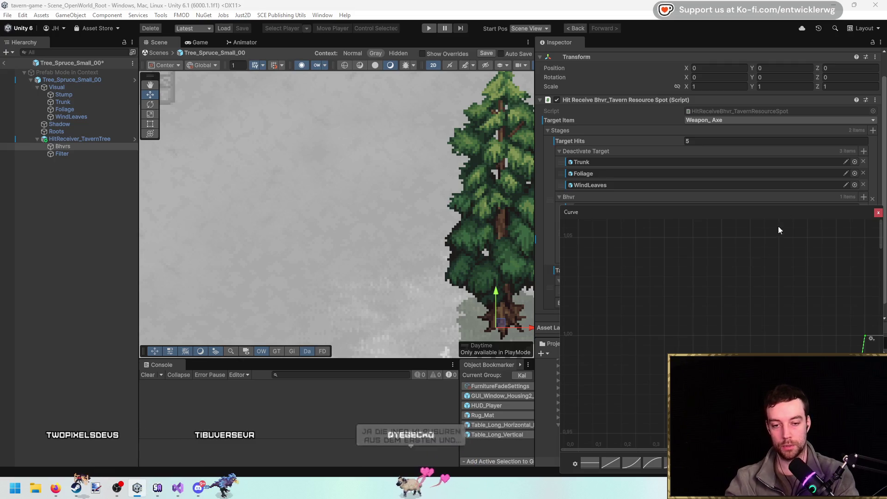
Add a middle curve key at time 0.5 with value 1.
left_click(878, 213)
left_click(785, 237)
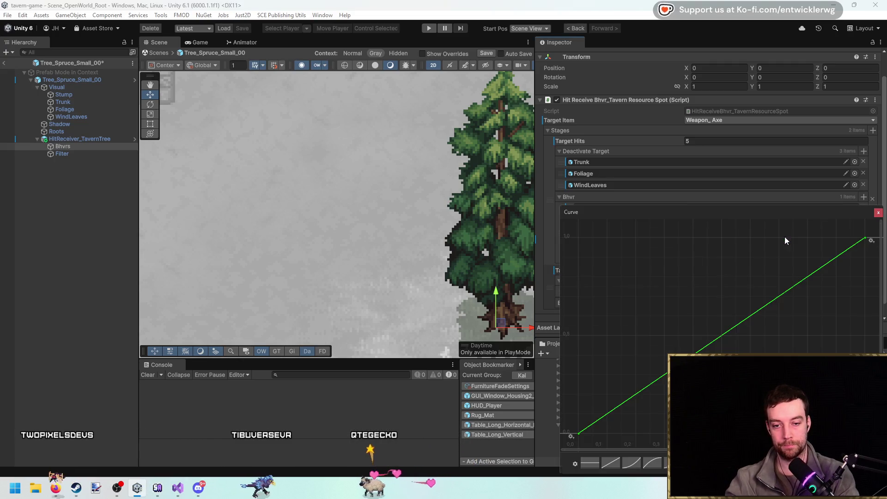
right_click(721, 334)
left_click(735, 339)
right_click(721, 335)
left_click(737, 348)
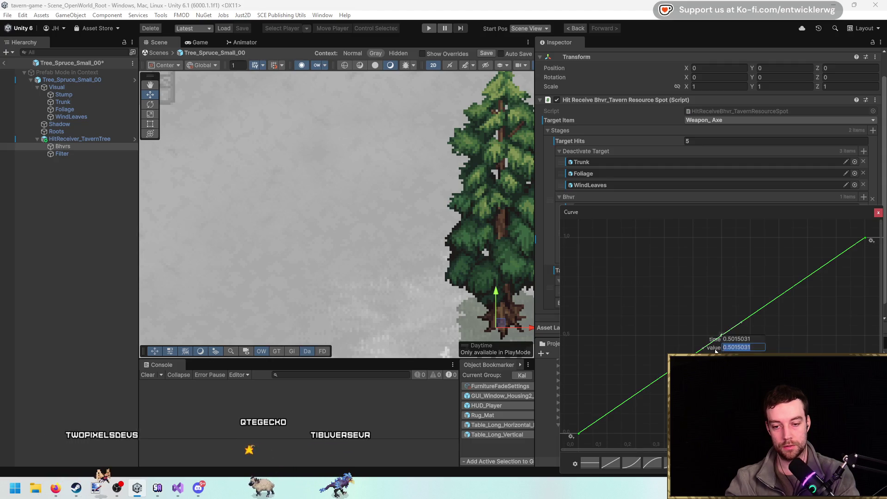
type("0.5")
key("Tab")
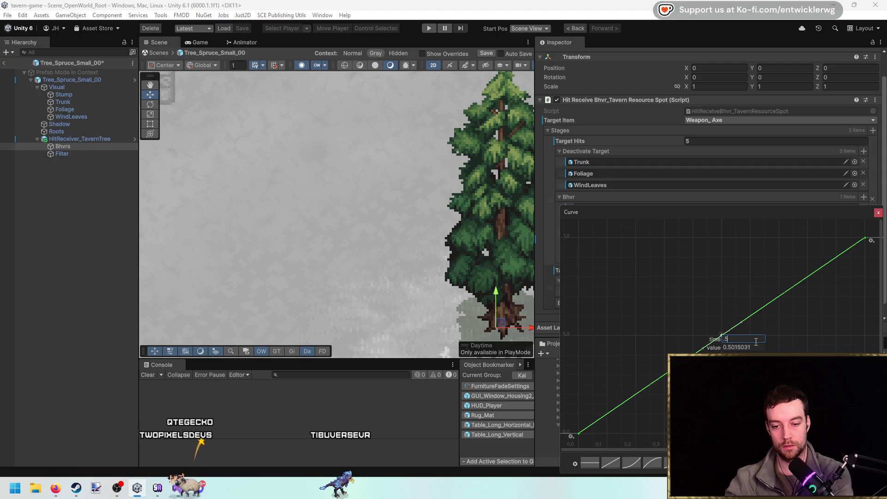
type("1")
key("Return")
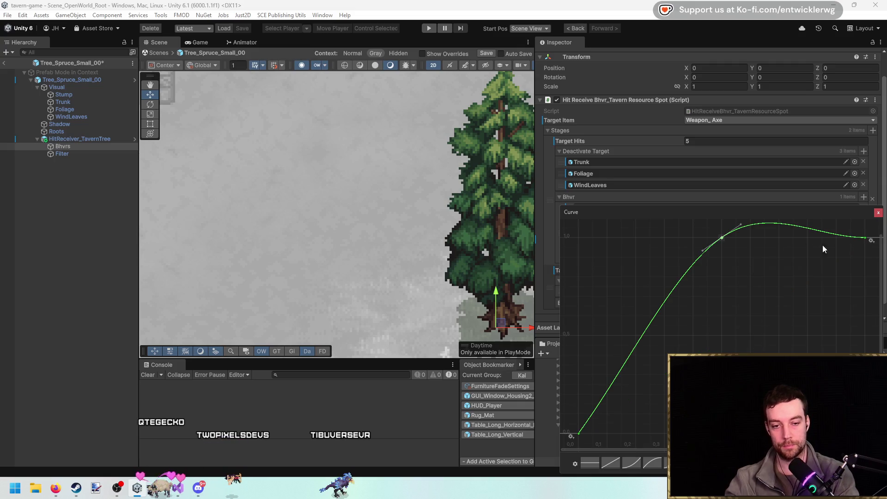
Drop the curve's last key back to 0 so the hump falls off.
right_click(868, 240)
left_click(855, 253)
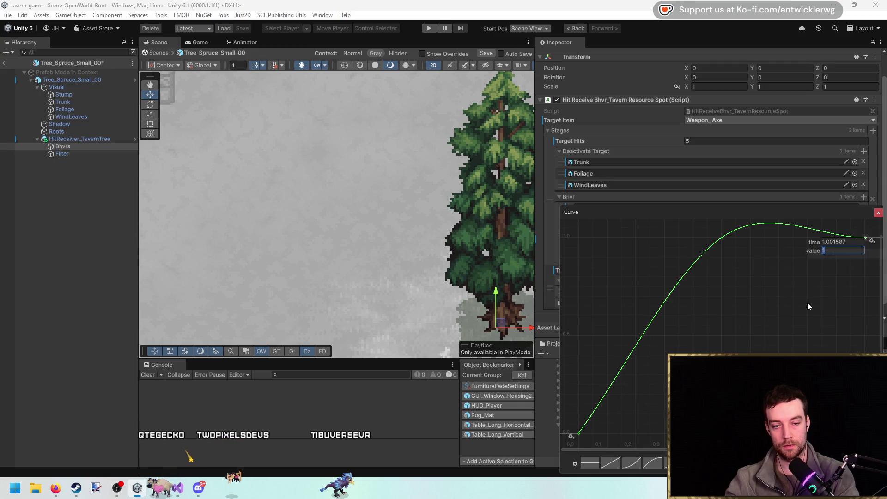
left_click(861, 240)
type("1")
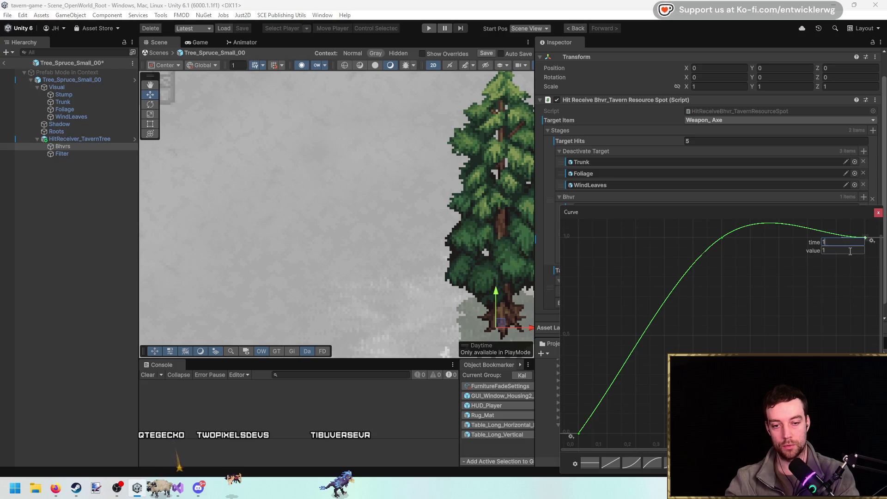
type("0")
key("Return")
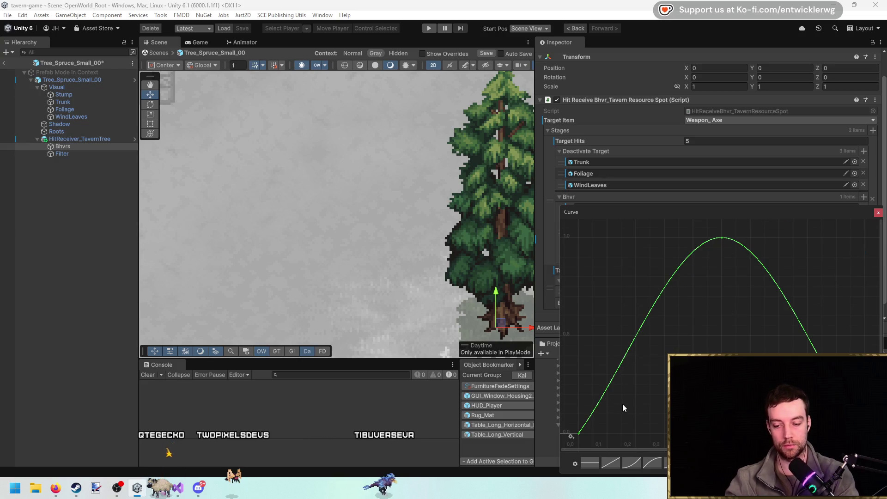
scroll(681, 342, "down", 5)
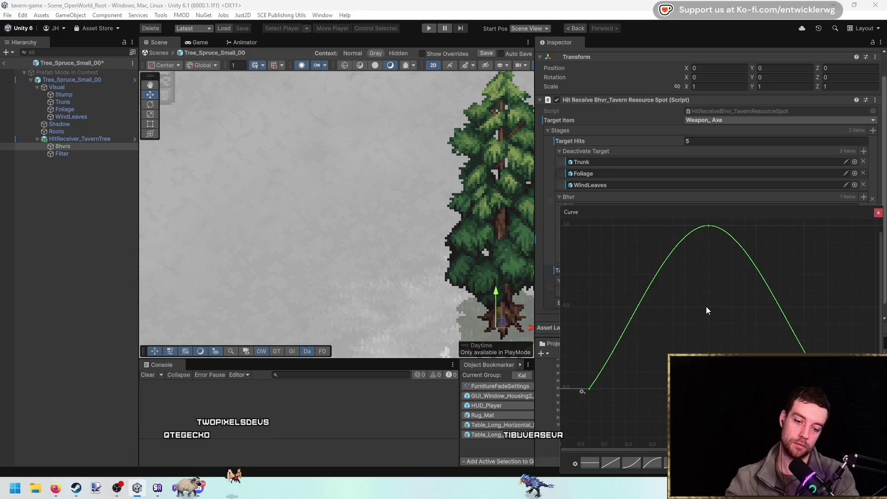
left_click(878, 212)
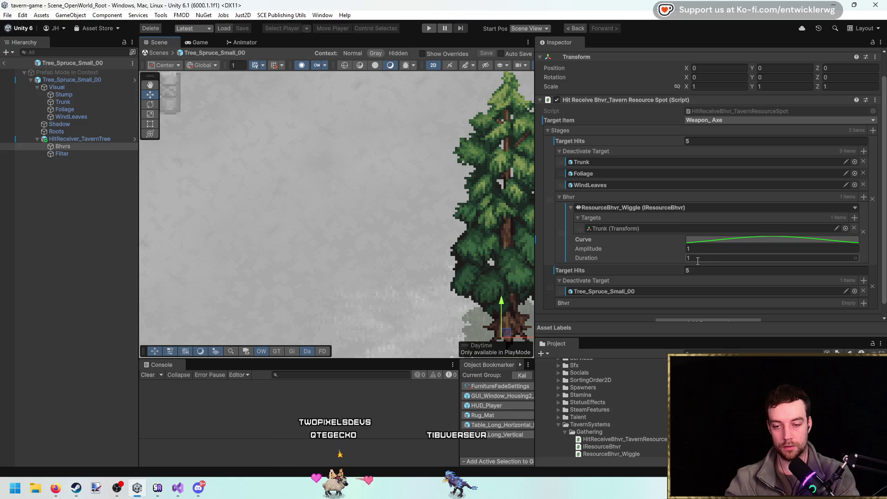
Add Foliage and WindLeaves to the wiggle Targets beside Trunk, exit the prefab, and enter Play mode.
left_click(639, 229)
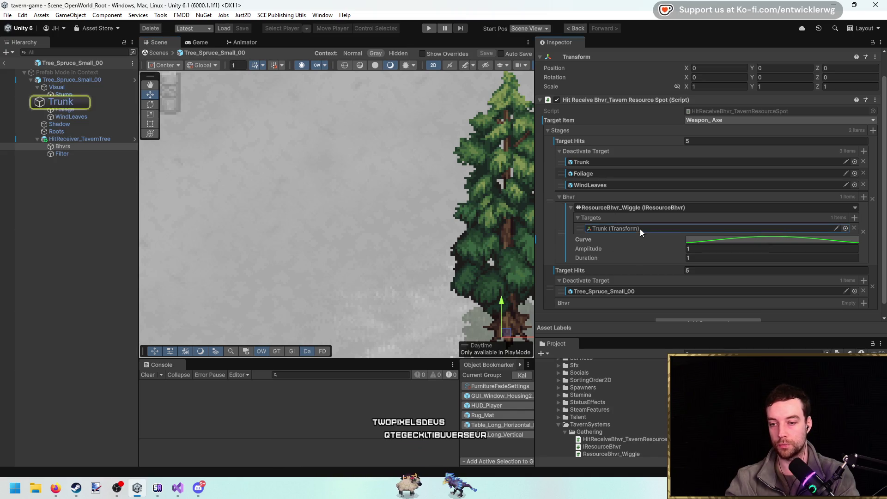
left_click_drag(65, 109, 626, 231)
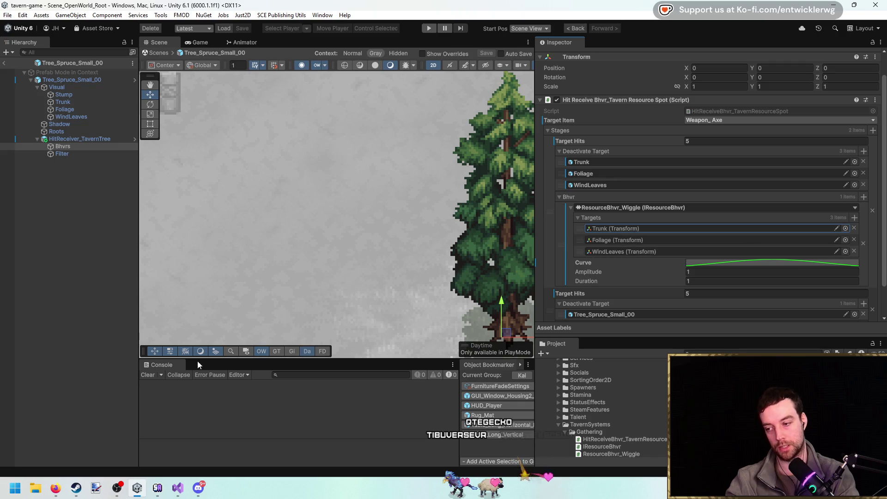
left_click(4, 63)
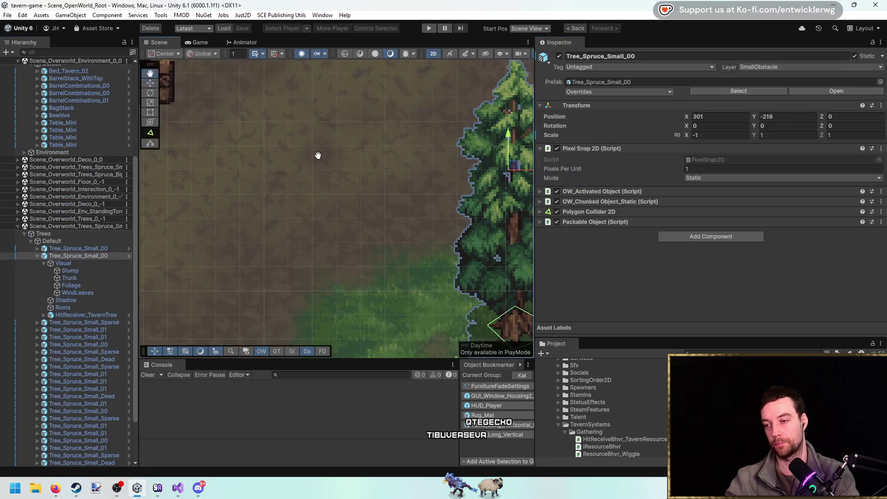
left_click(432, 27)
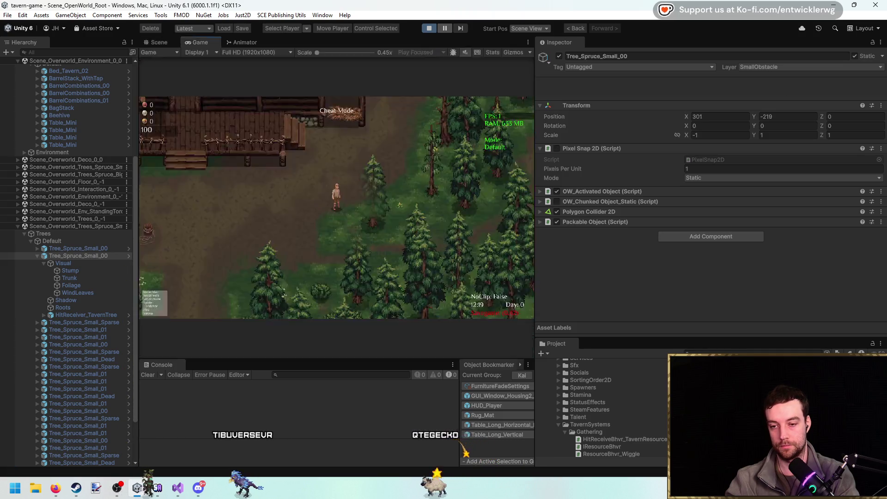
Walk the character to a spruce and strike it in the running game.
key("s")
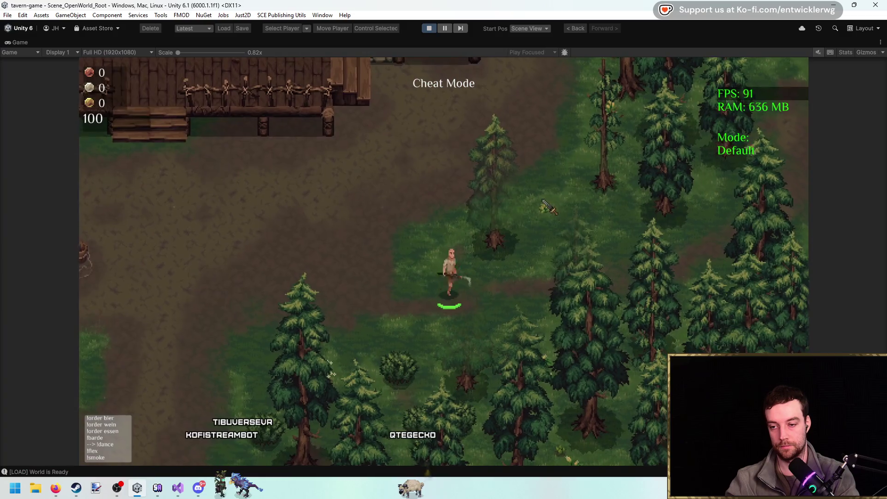
key("a")
left_click(526, 231)
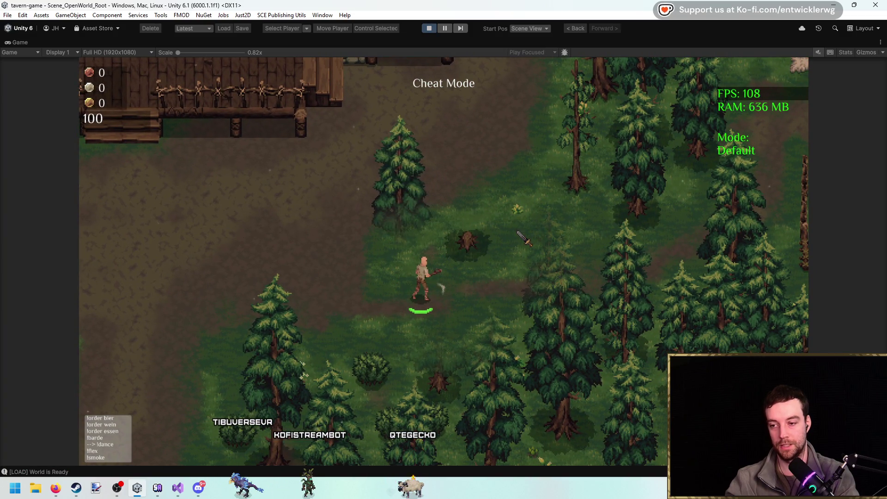
key("w")
key("a")
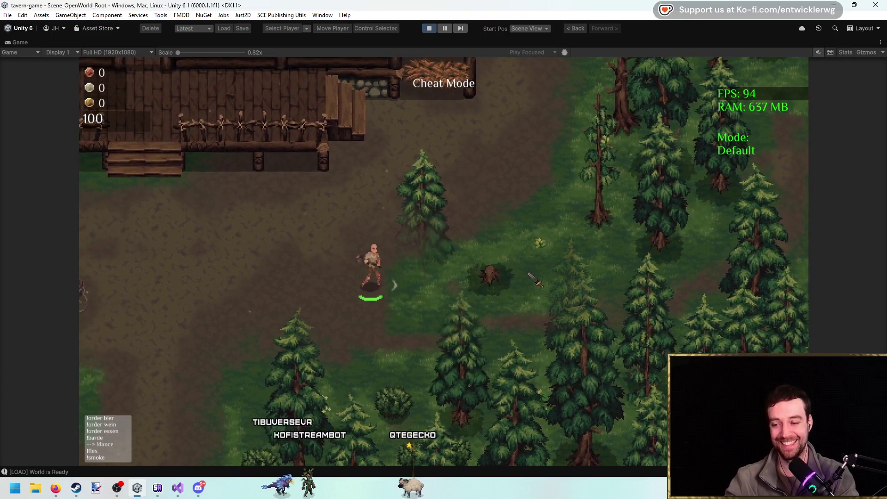
Stop the game, clear the Console, and switch to Visual Studio.
left_click(426, 27)
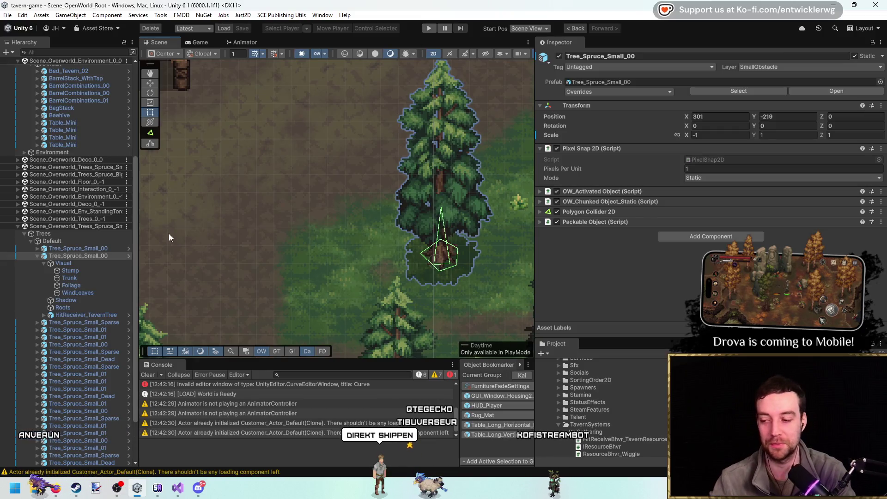
left_click(148, 375)
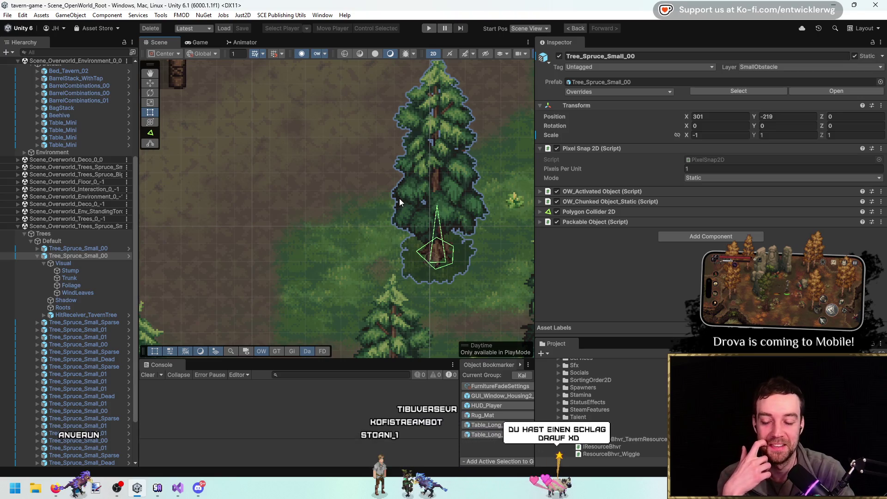
left_click(178, 487)
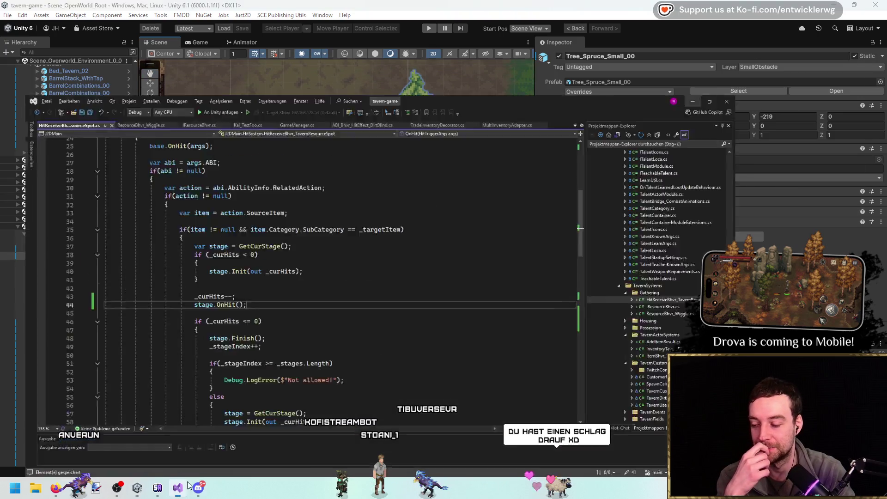
Open ResourceBhvr_Wiggle.cs and find the _offset calculation in ManagedUpdate.
scroll(428, 234, "up", 6)
scroll(245, 175, "down", 1)
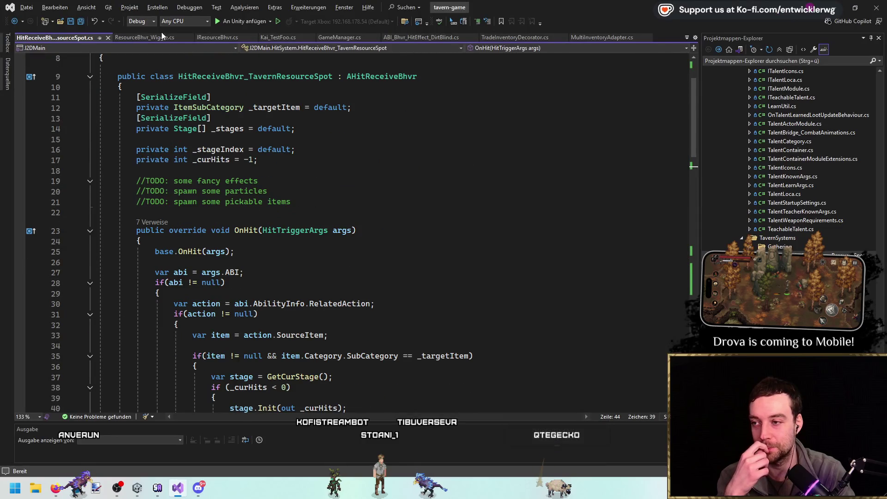
left_click(138, 39)
left_click(271, 180)
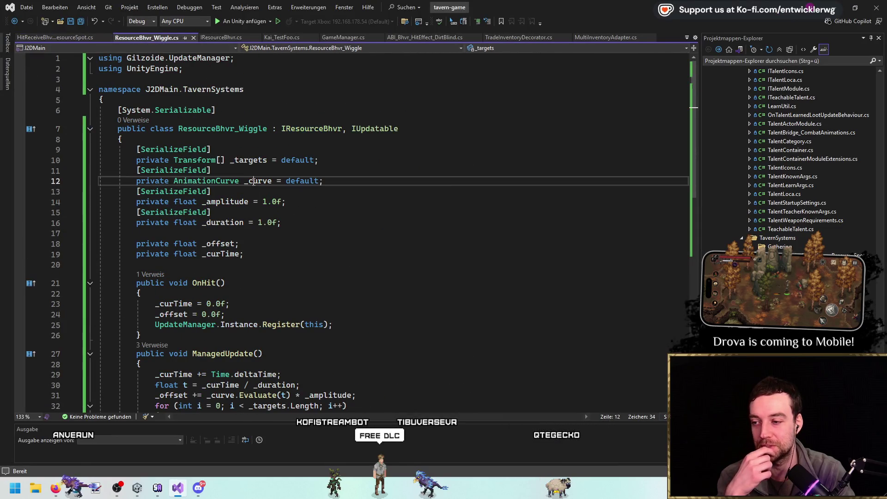
scroll(328, 258, "down", 5)
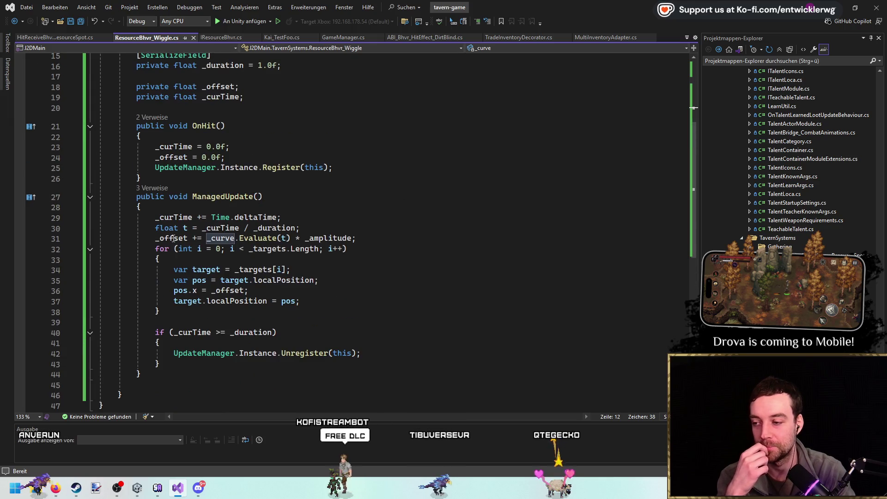
left_click(183, 239)
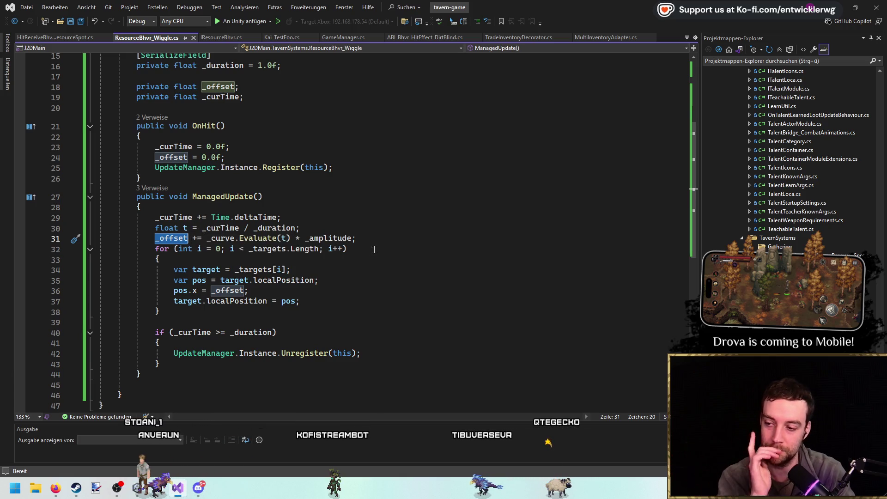
Change '_offset +=' to '_offset =' on line 31, save, and return to Unity.
key("Right")
key("Right")
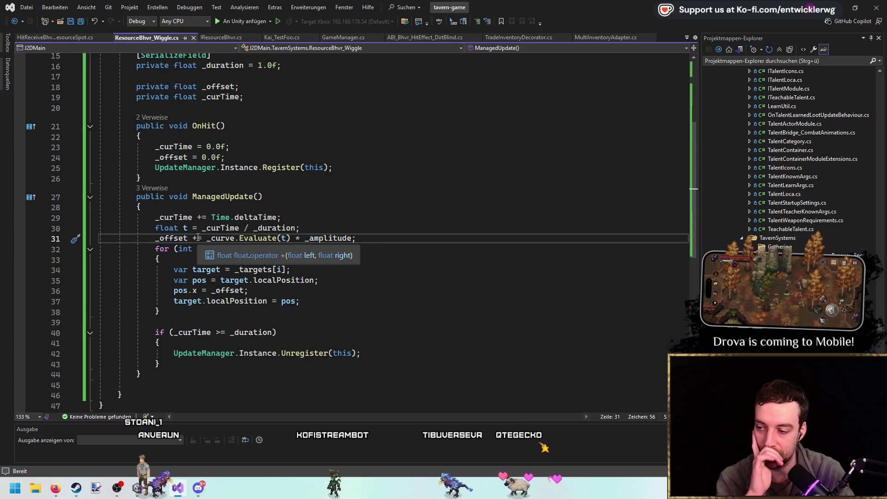
key("BackSpace")
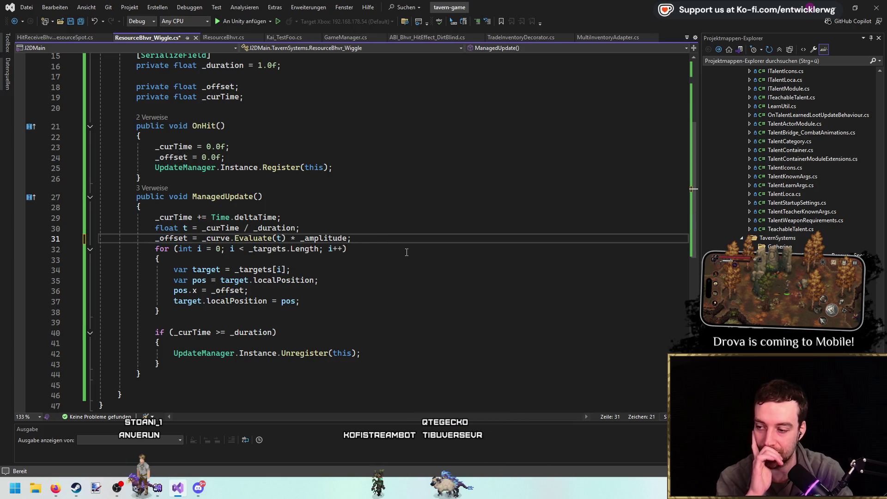
key("ctrl+s")
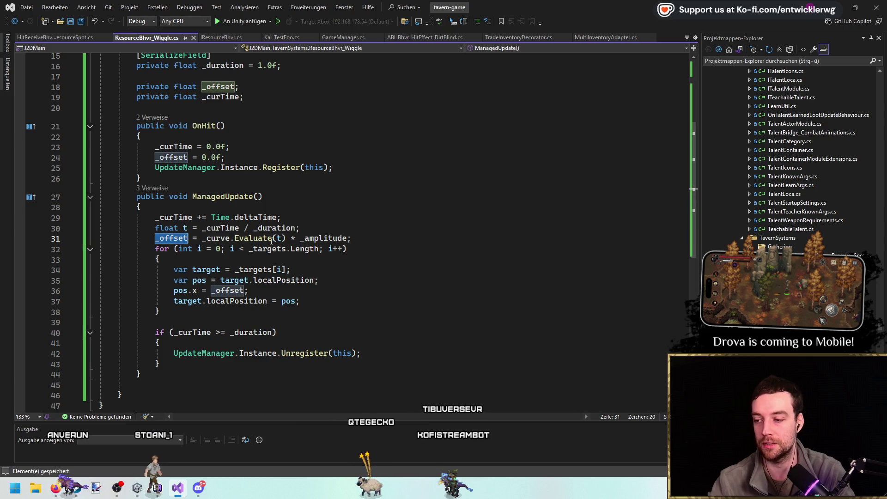
left_click(264, 239)
key("End")
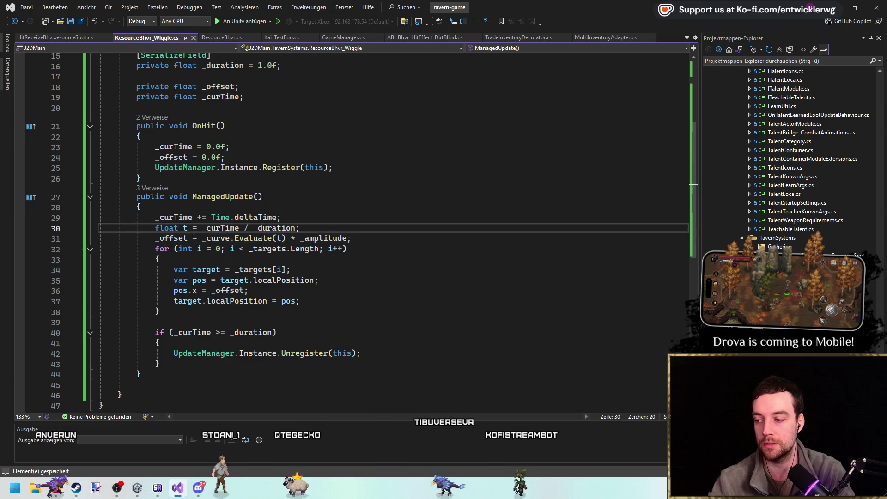
left_click(830, 9)
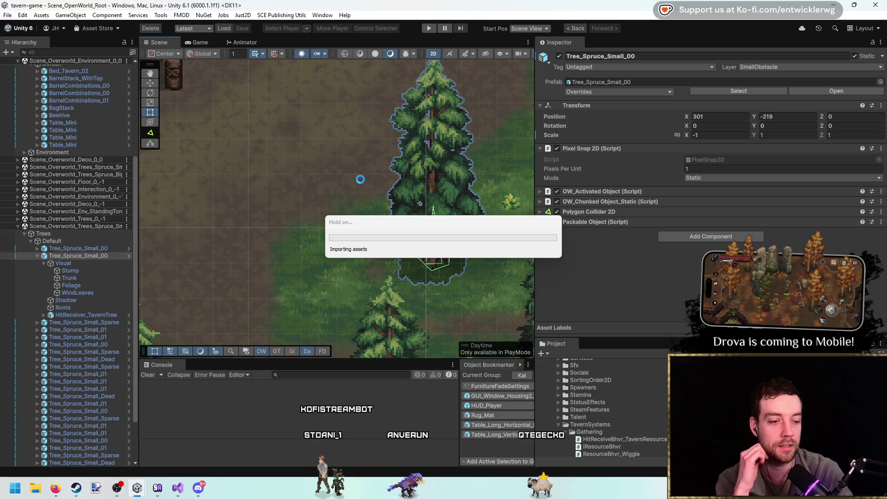
Move the asset import progress window aside and start the game once recompiling finishes.
left_click_drag(442, 235, 298, 150)
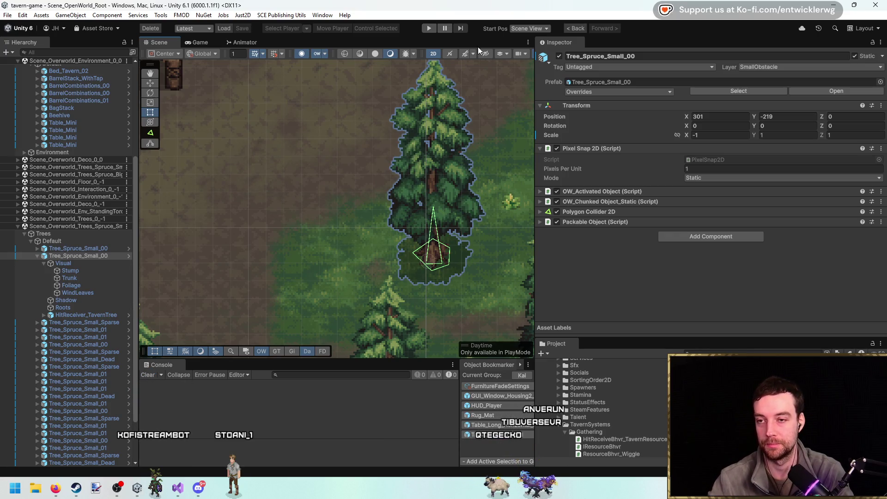
left_click(429, 31)
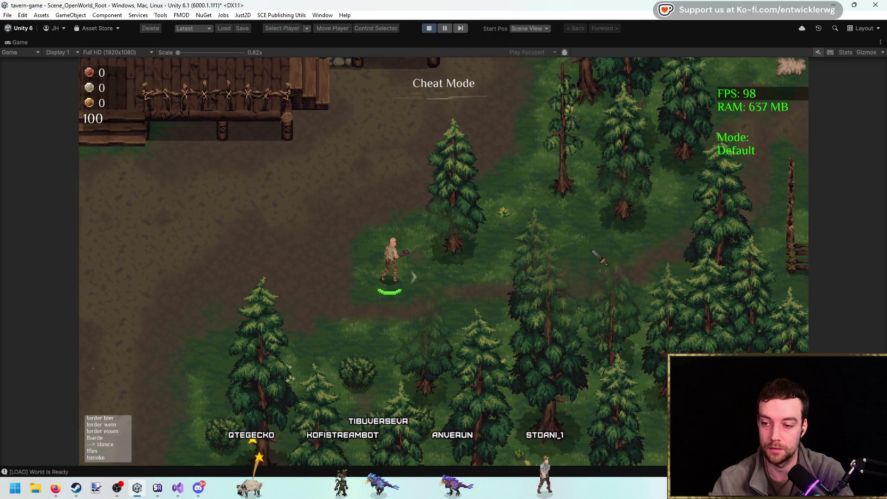
Strike the spruce tree in play mode, then stop the game.
left_click(582, 257)
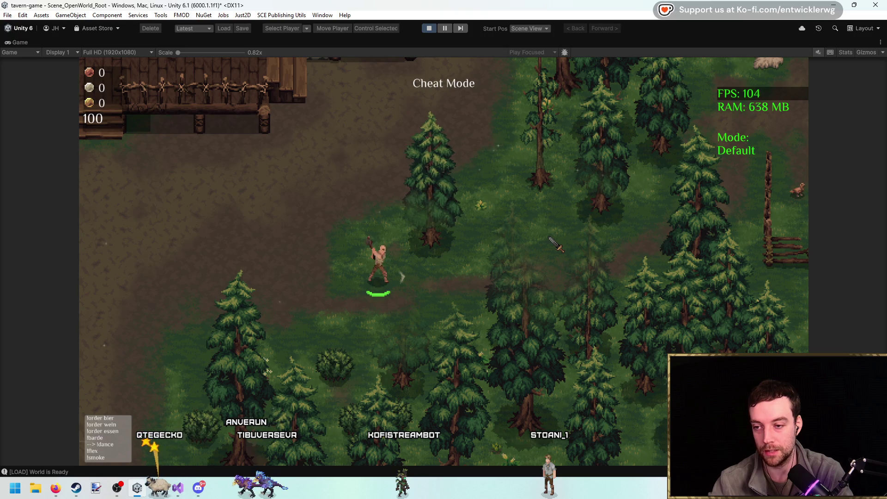
key("w")
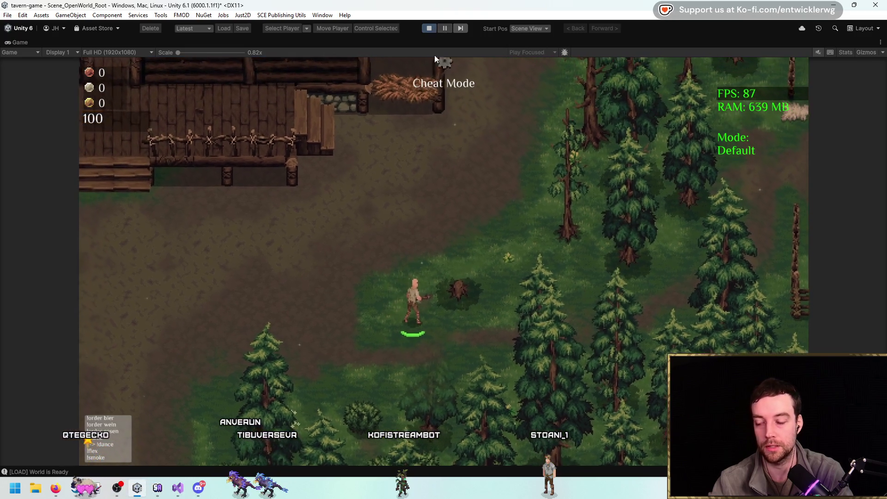
left_click(428, 29)
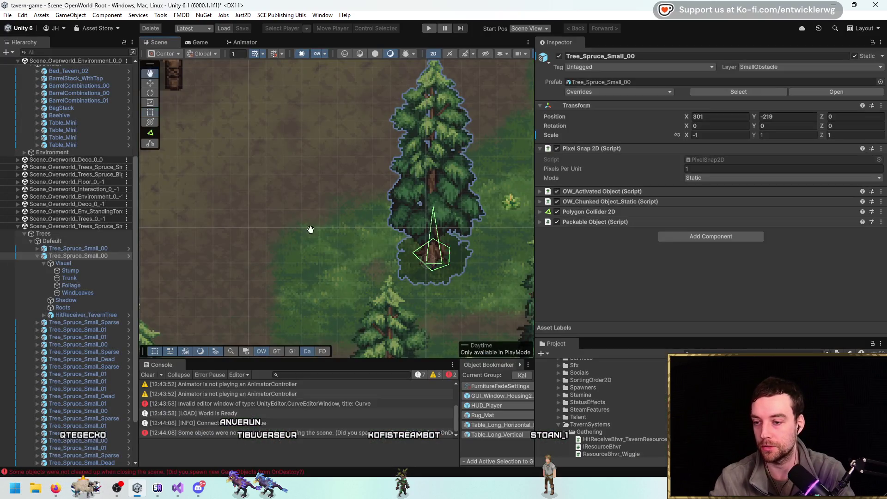
Expand HitReceiver_TavernTree in the Hierarchy and select its Bhvrs object.
left_click_drag(310, 229, 220, 211)
left_click(78, 300)
left_click(82, 308)
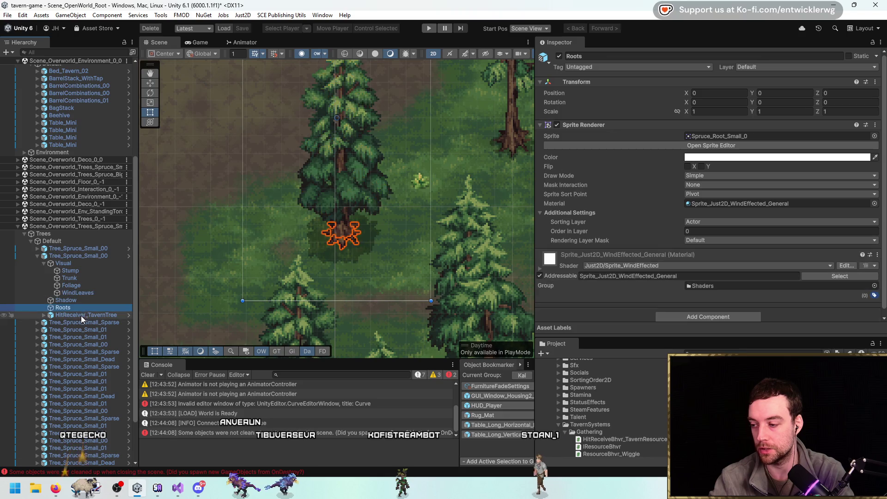
left_click(80, 315)
left_click(45, 315)
left_click(93, 323)
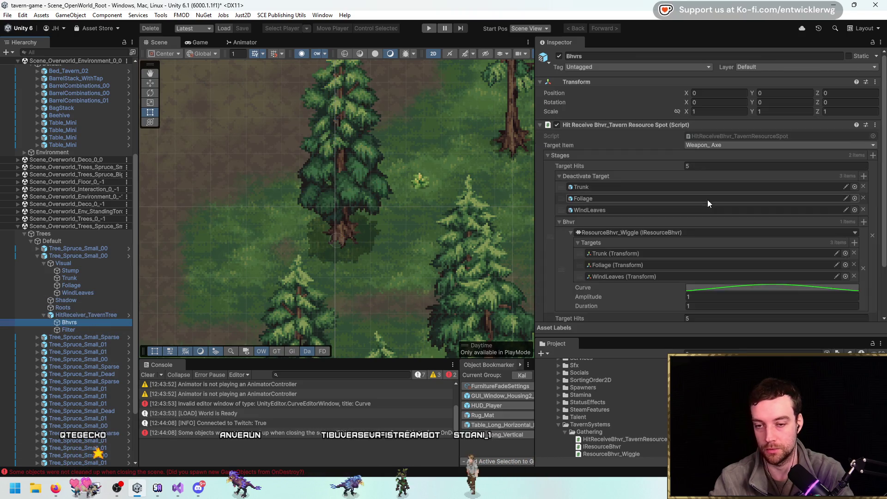
Set Stage 1 Target Hits to 99 and give Stump, Trunk, Foliage, WindLeaves the Sprite_Just2D material.
left_click(729, 167)
type("99")
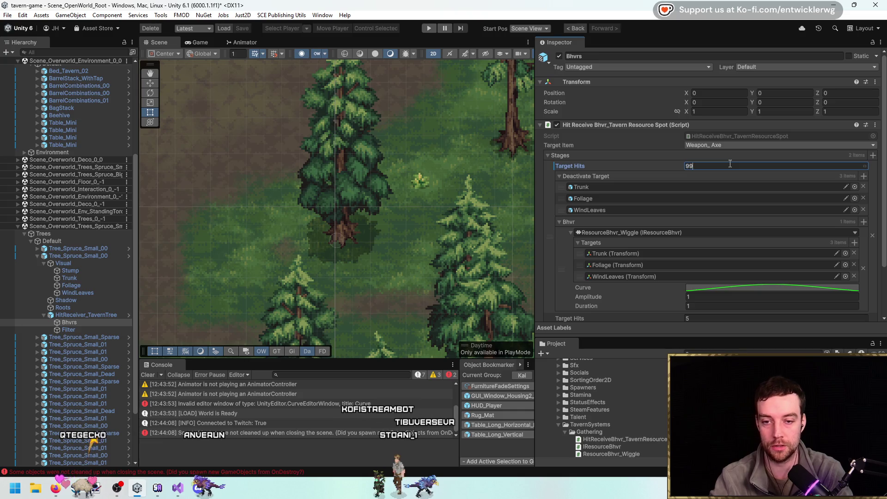
left_click(98, 271)
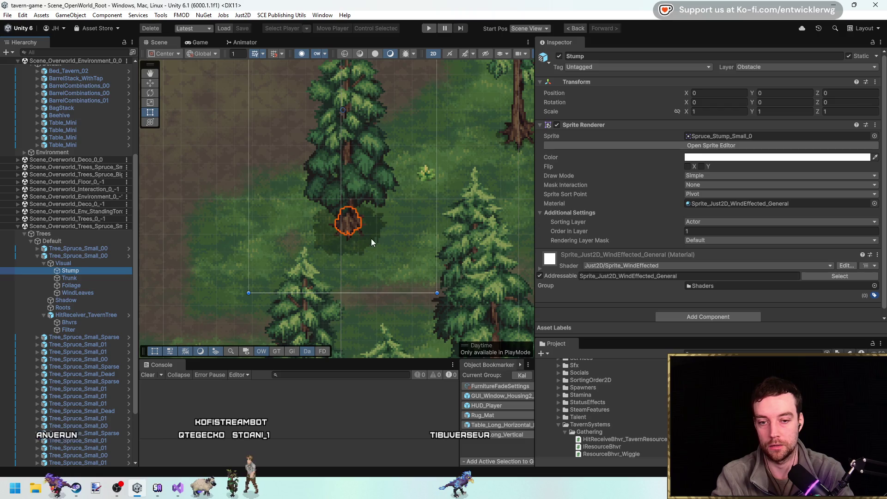
key("shift+Down")
key("shift+Down")
key("shift+Down")
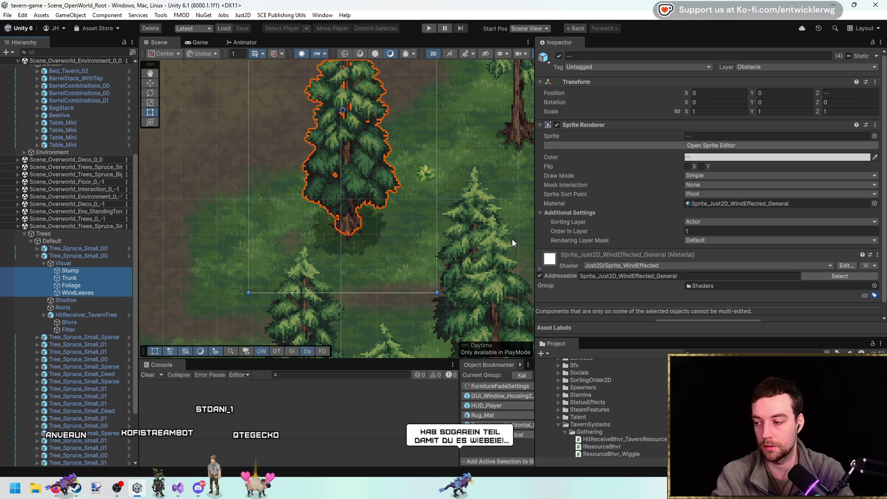
left_click(874, 203)
type("just")
double_click(679, 225)
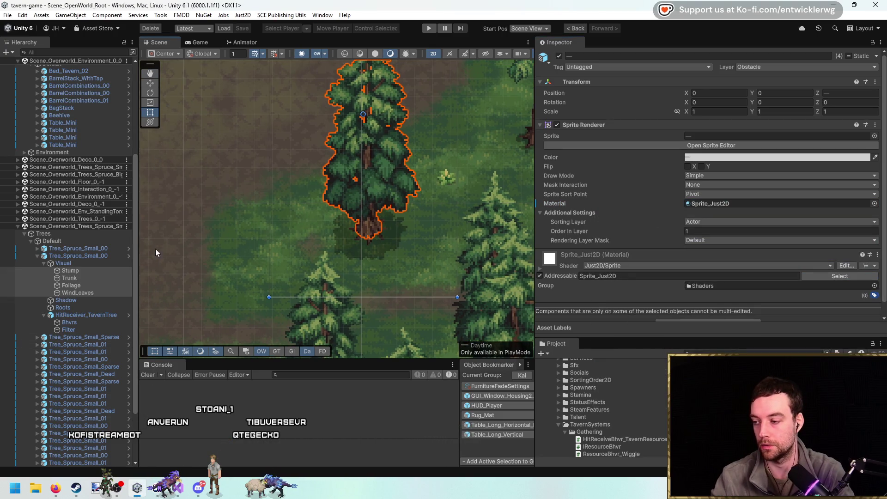
Remove the Wind Effected component from WindLeaves and start the game.
left_click(79, 256)
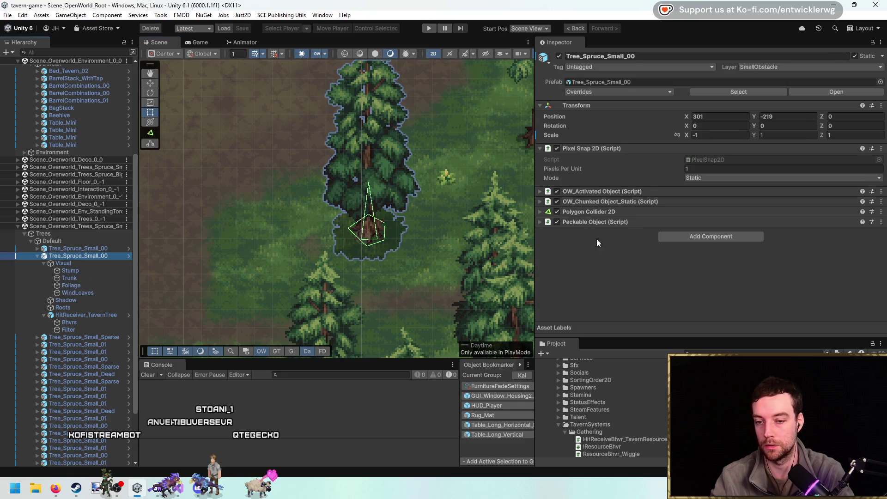
left_click(76, 293)
scroll(693, 208, "down", 3)
right_click(628, 192)
left_click(657, 229)
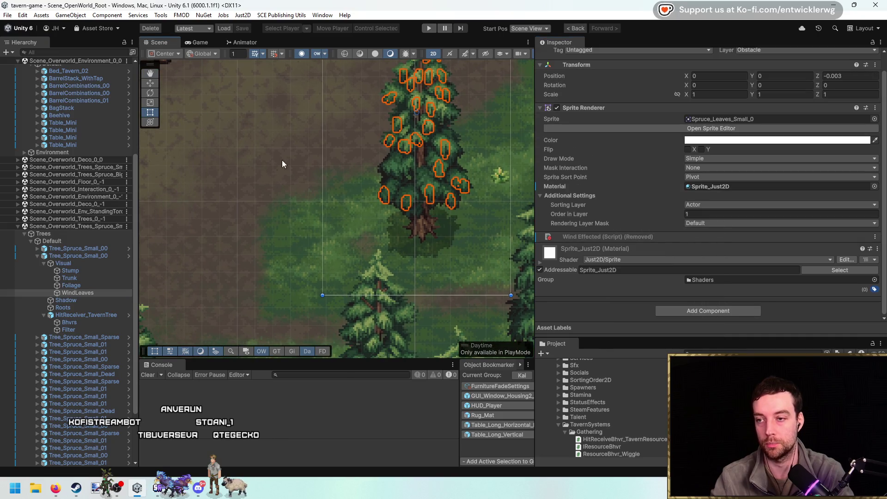
left_click(429, 28)
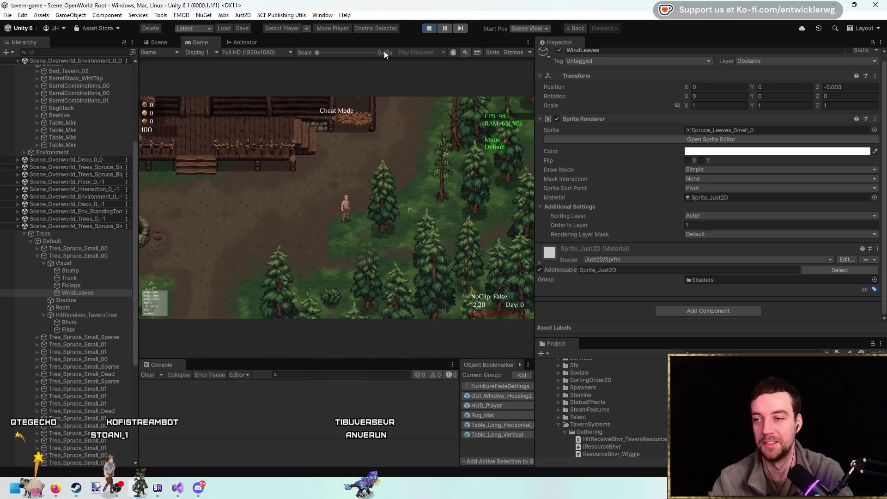
Strike the tree twice with the Game view maximized, then restore the layout.
key("s")
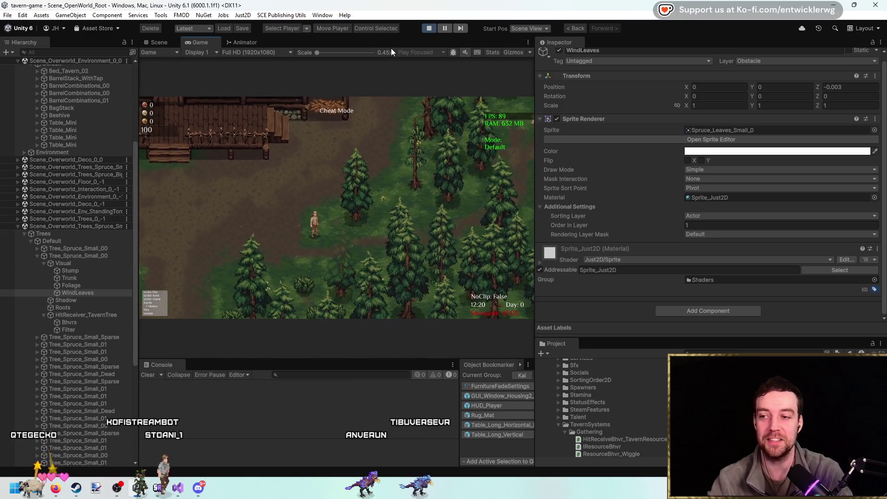
key("shift+space")
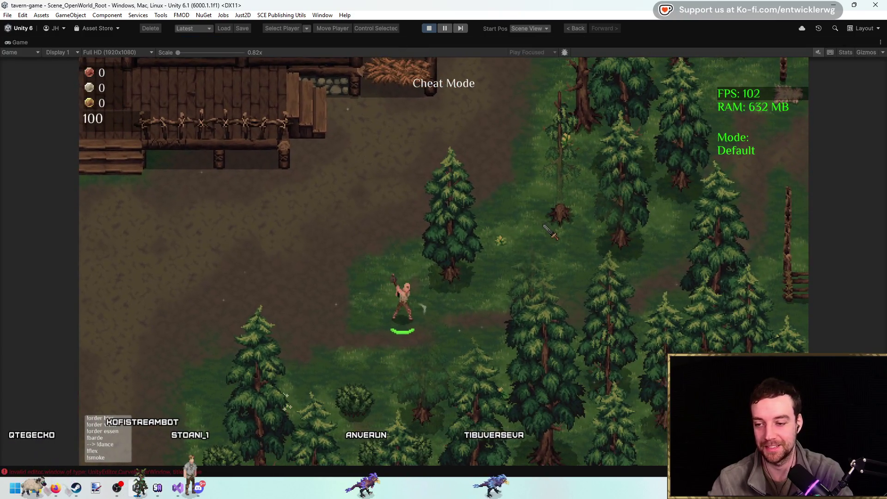
key("w")
left_click(550, 230)
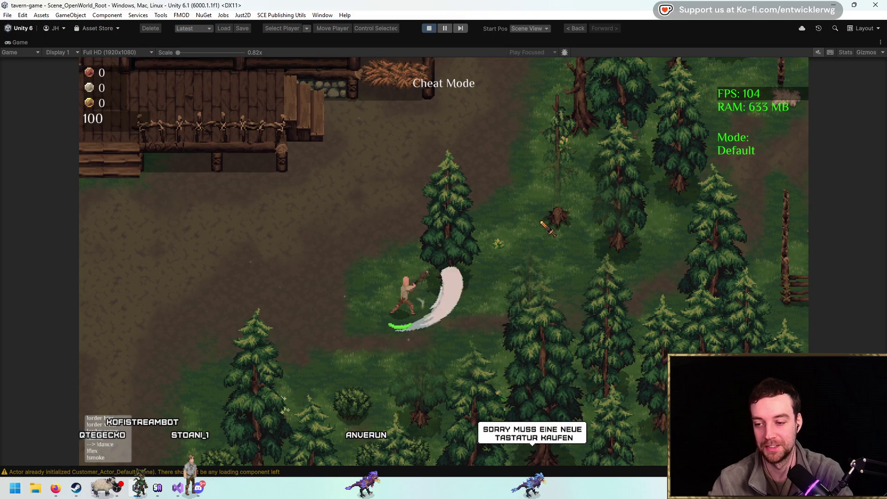
left_click(538, 138)
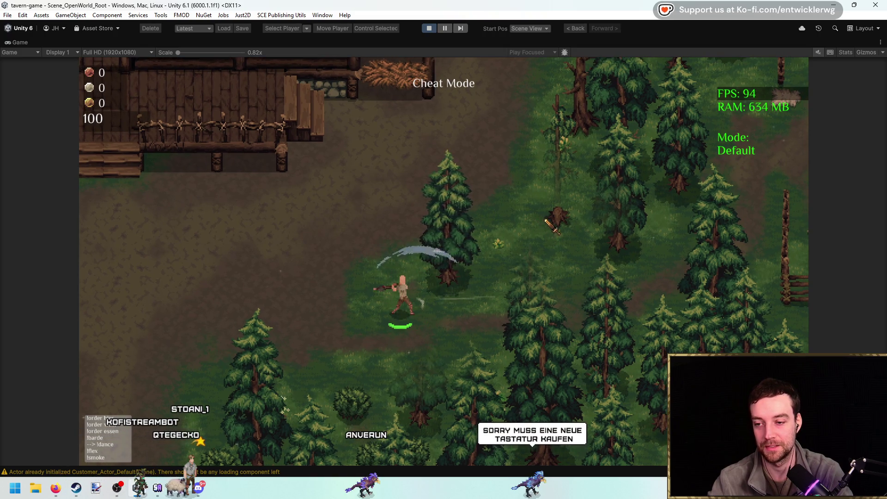
key("shift+space")
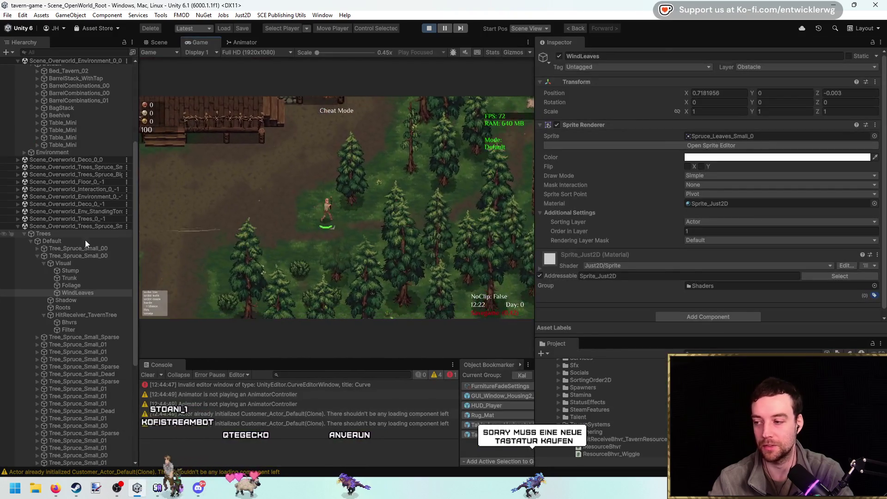
Select the Bhvrs object, float its Inspector, and maximize the Game view again.
left_click(92, 315)
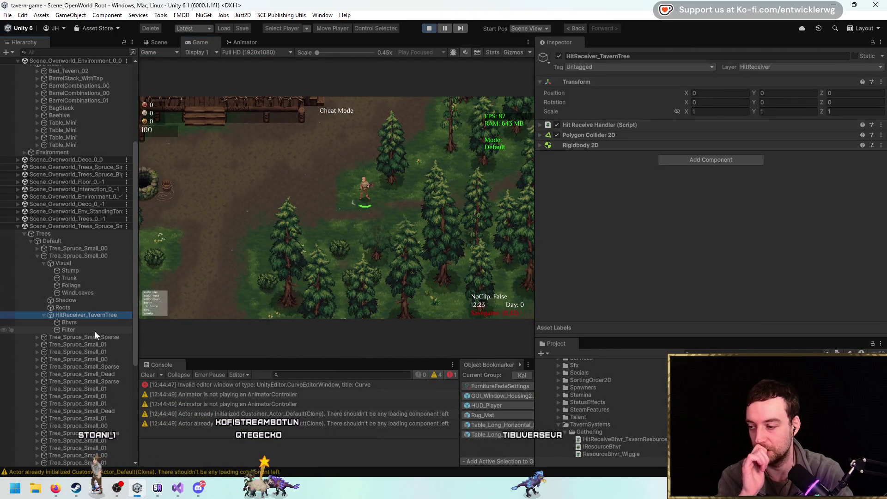
left_click(105, 328)
left_click(105, 322)
left_click_drag(561, 43, 475, 51)
key("shift+space")
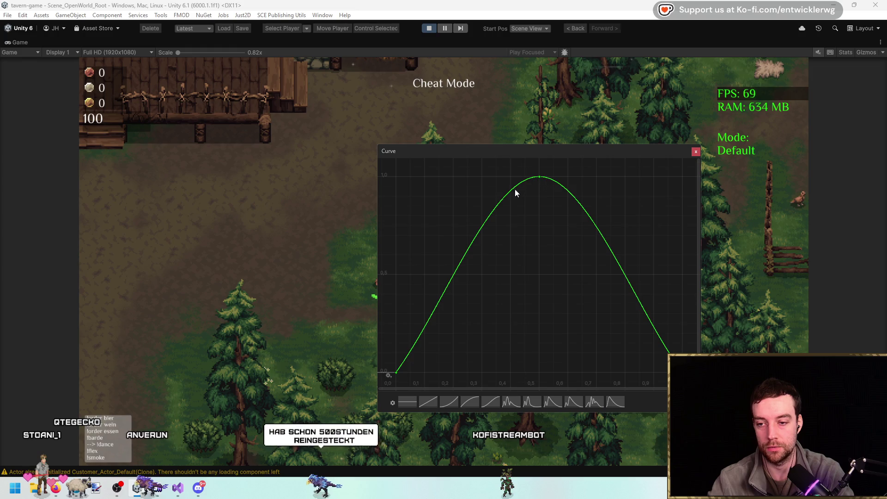
Edit the wiggle curve's peak key to a new exact time and value.
right_click(539, 176)
left_click(560, 190)
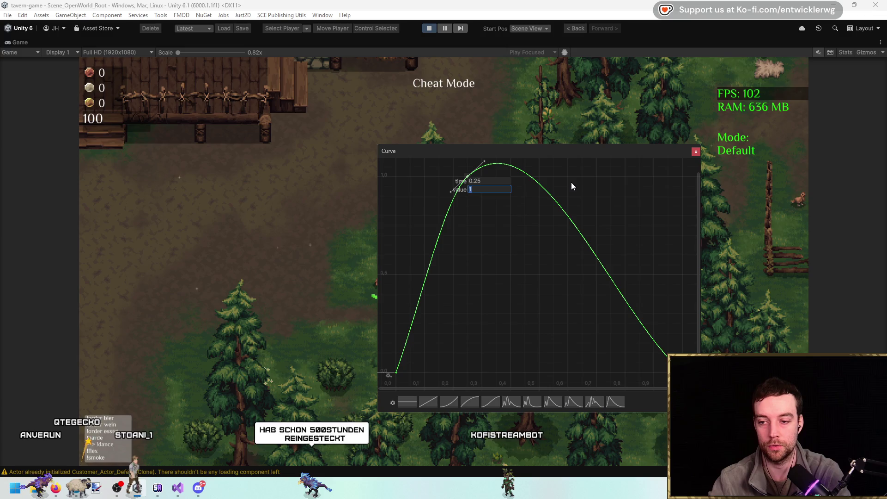
type("-1")
key("Return")
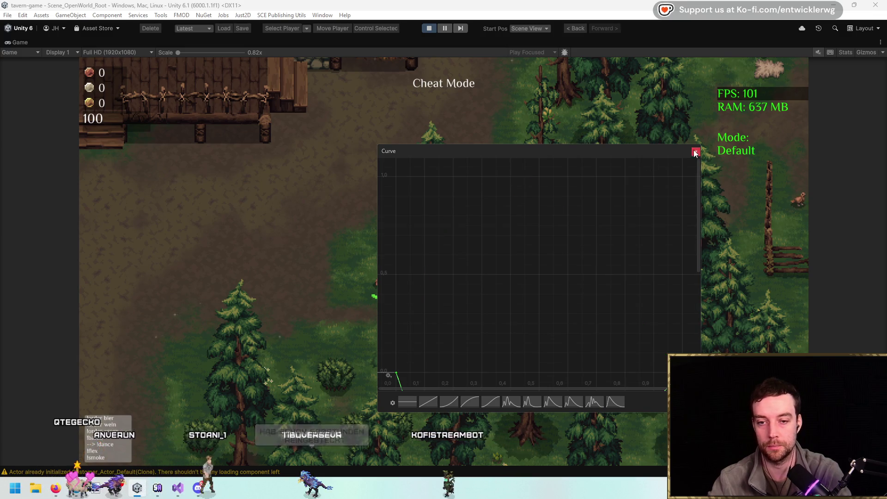
left_click(407, 283)
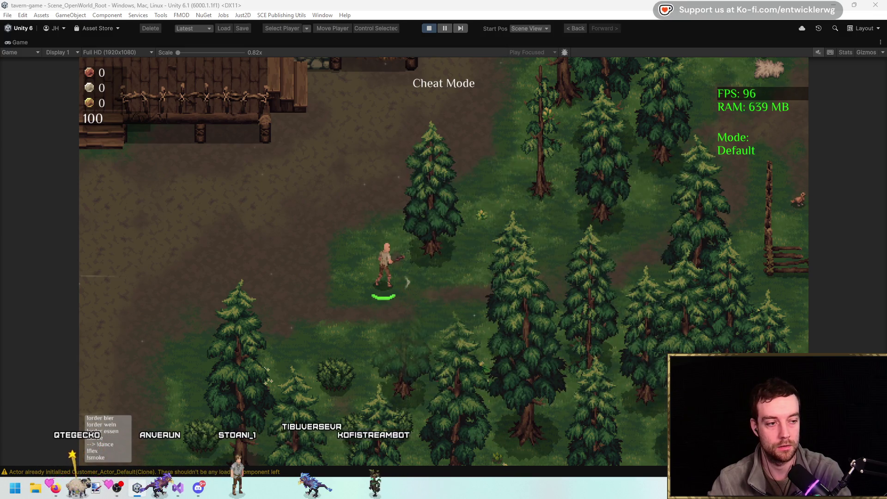
Edit another key to finish the sine wave dipping to -1, then test-swing at the spruce.
right_click(545, 290)
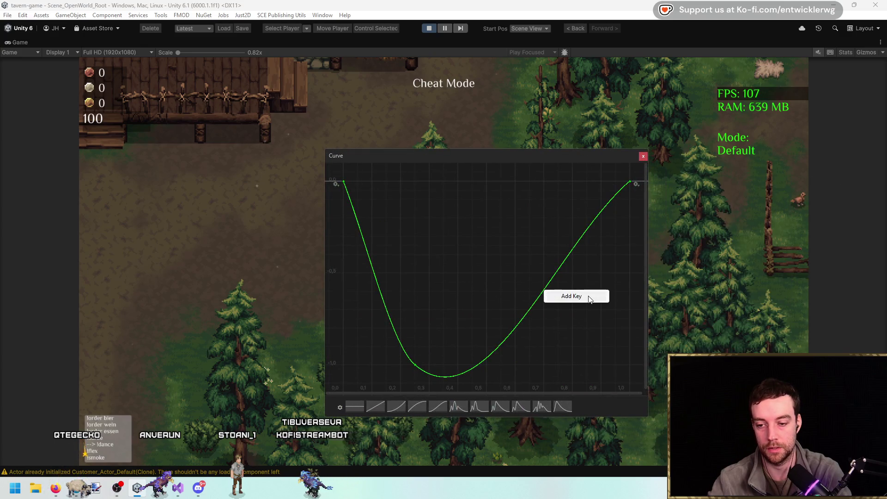
right_click(545, 291)
left_click(558, 306)
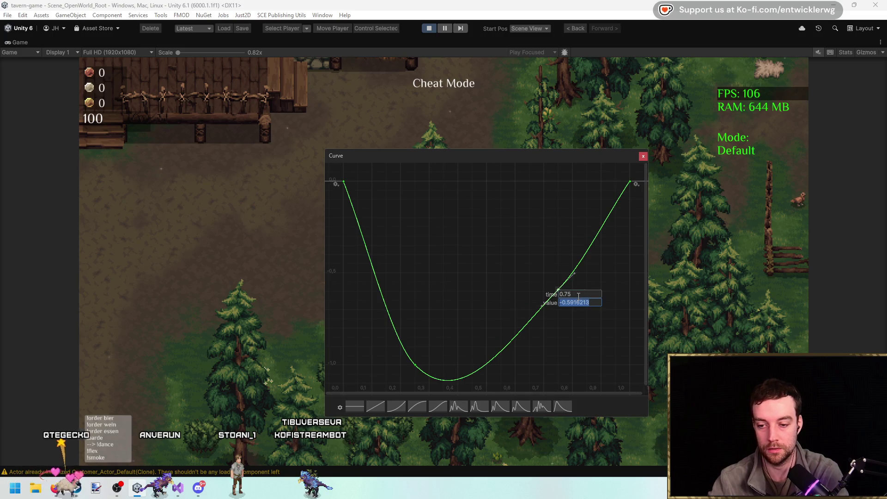
key("Return")
key("Escape")
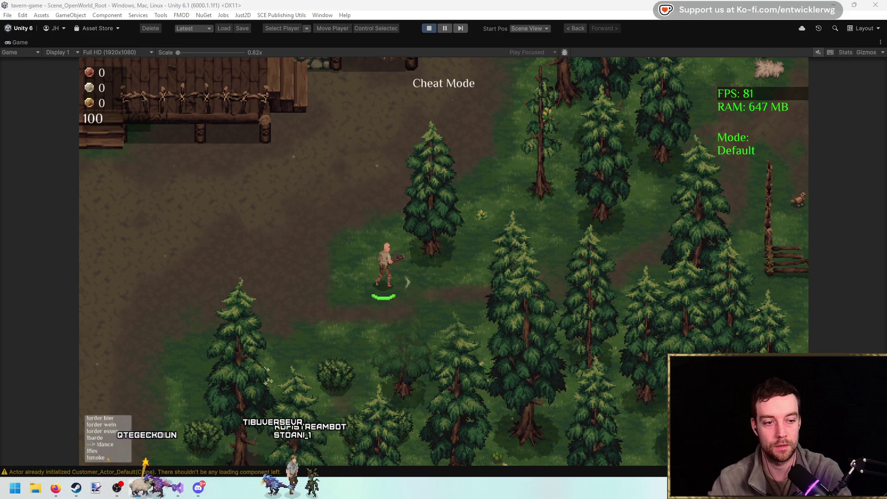
left_click(512, 162)
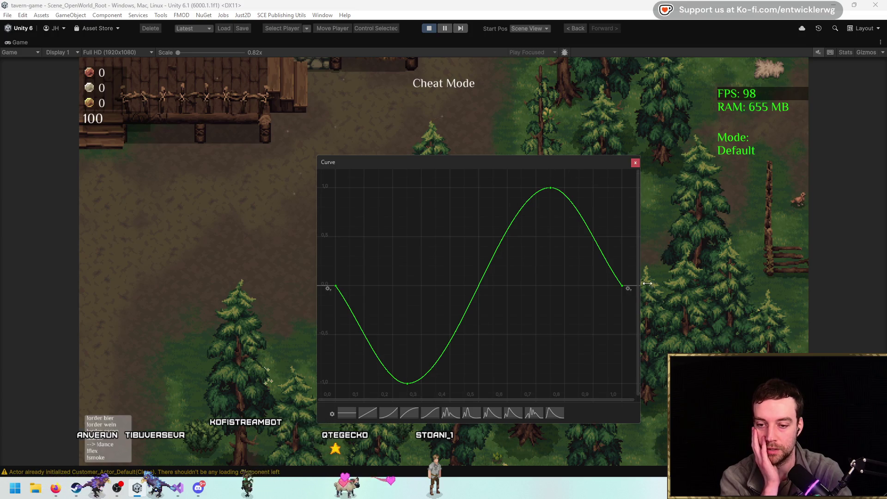
left_click(635, 163)
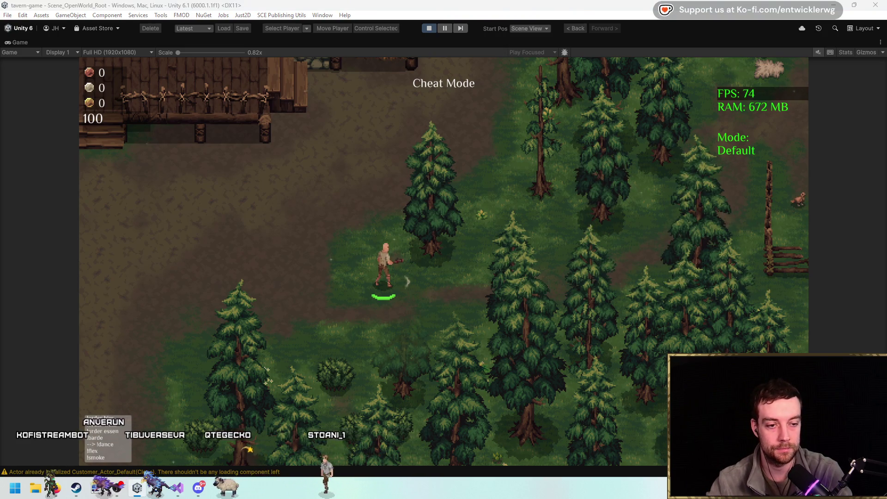
left_click(406, 279)
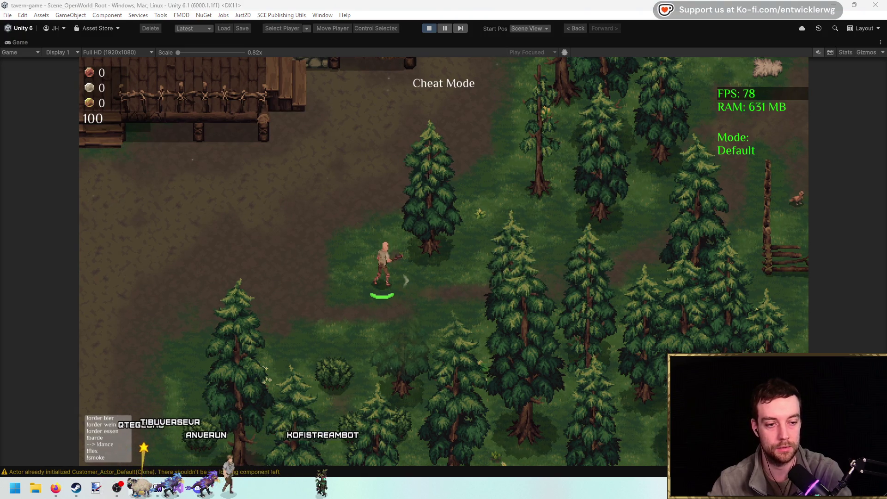
Swing the axe at several spruce trees while walking left and right, then stop the game.
left_click(575, 191)
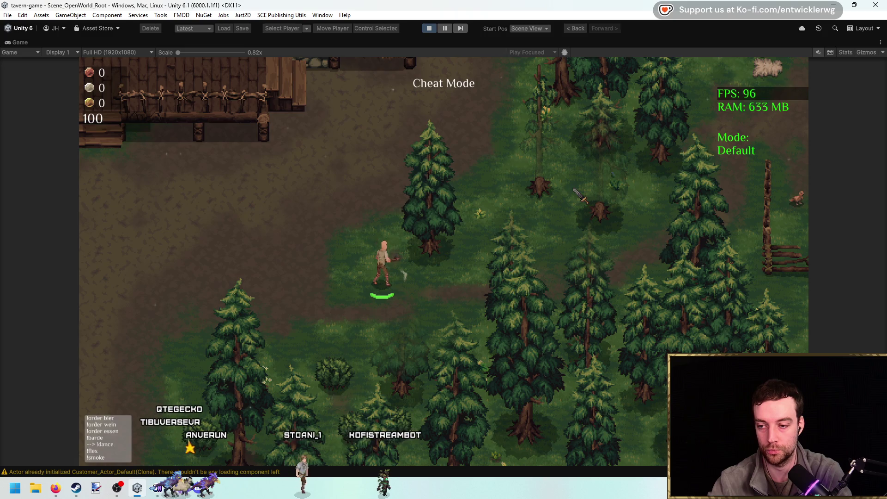
left_click(575, 190)
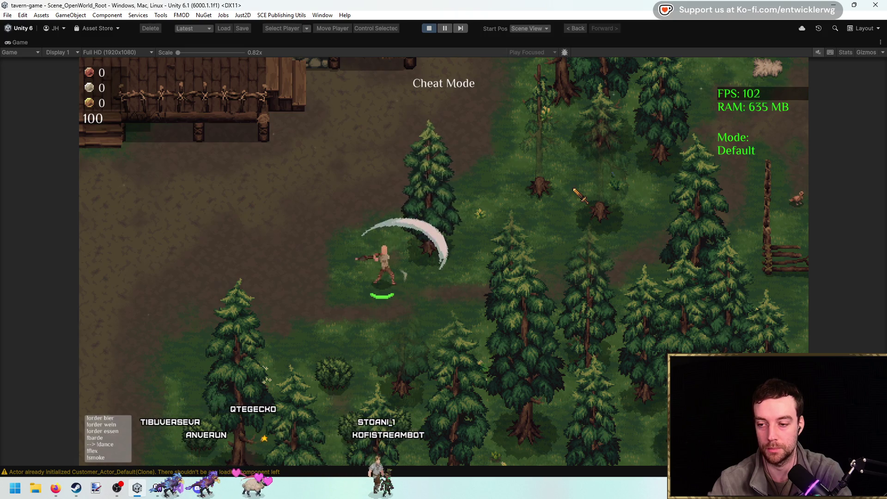
left_click(577, 190)
left_click(580, 190)
key("d")
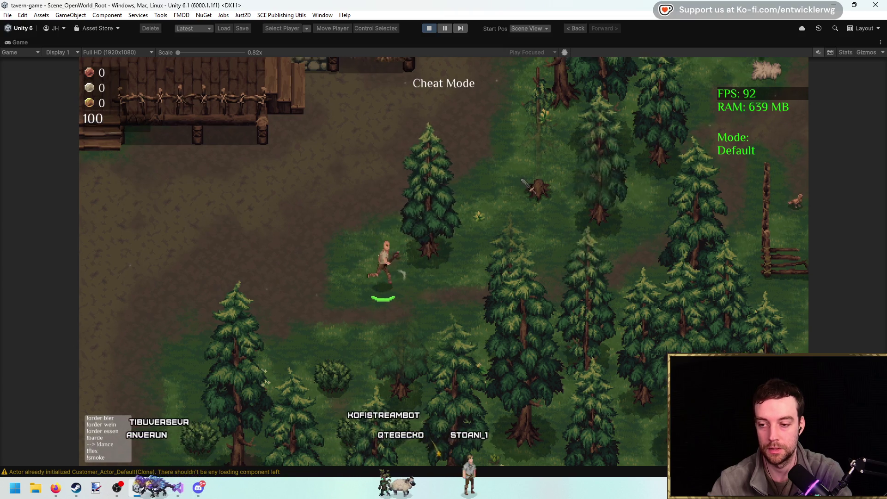
left_click(322, 234)
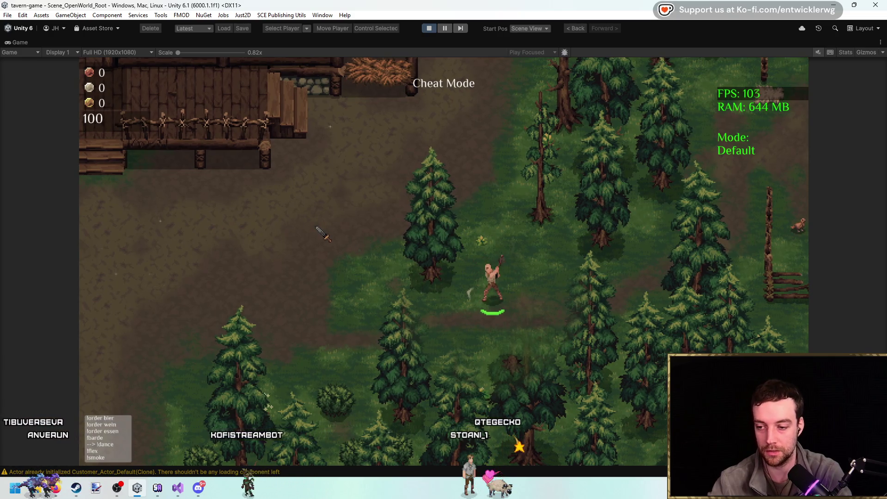
key("a")
left_click(517, 180)
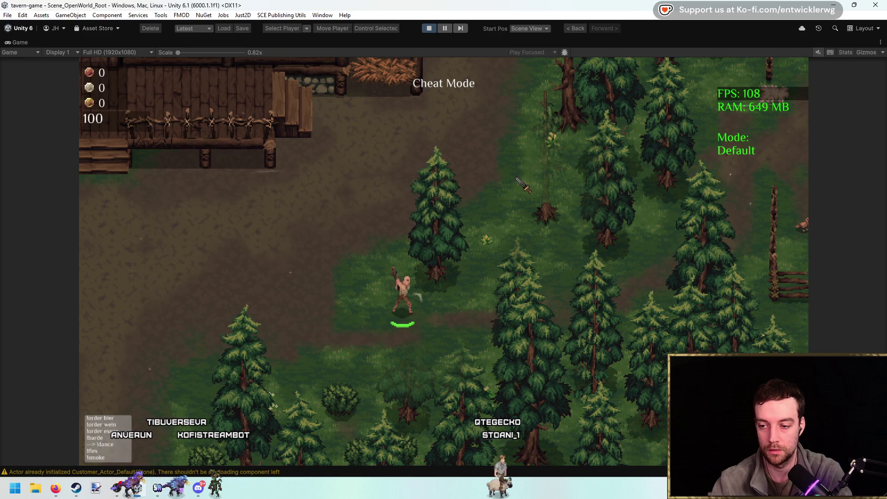
left_click(431, 29)
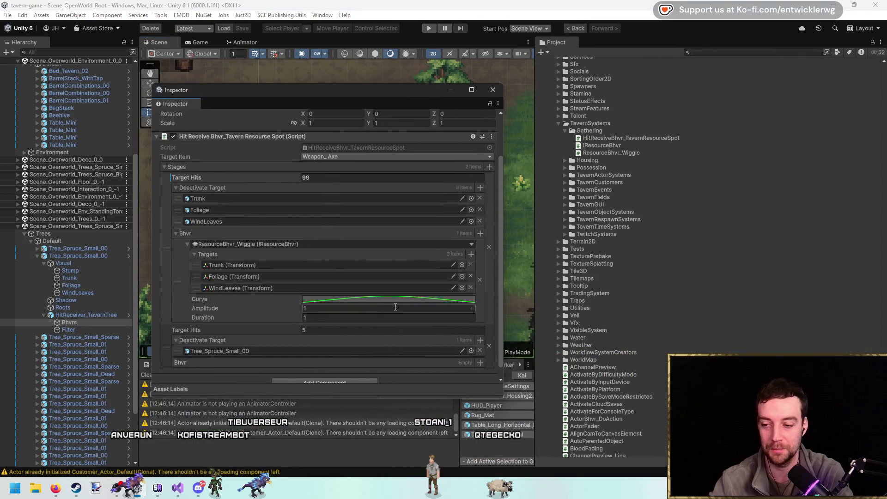
Move the wiggle curve's peak key to time 0.25.
left_click(405, 302)
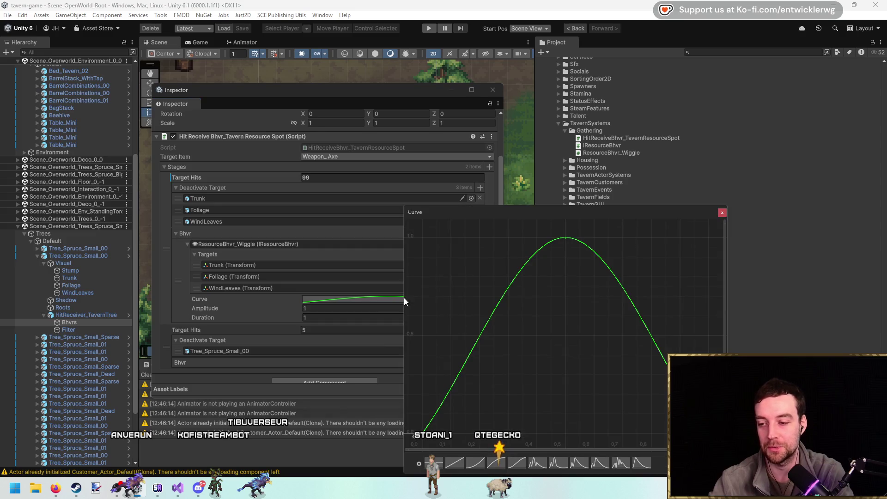
right_click(565, 238)
left_click(585, 254)
type("0.25")
key("Tab")
key("BackSpace")
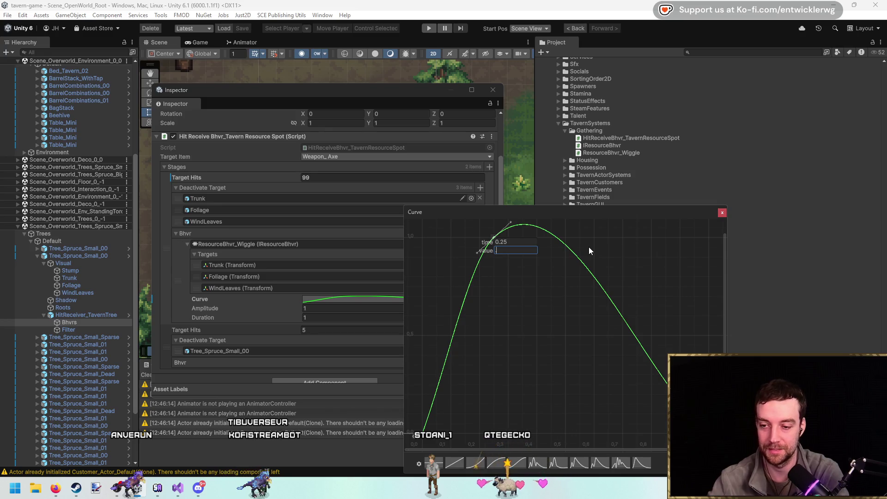
key("Return")
left_click(402, 284)
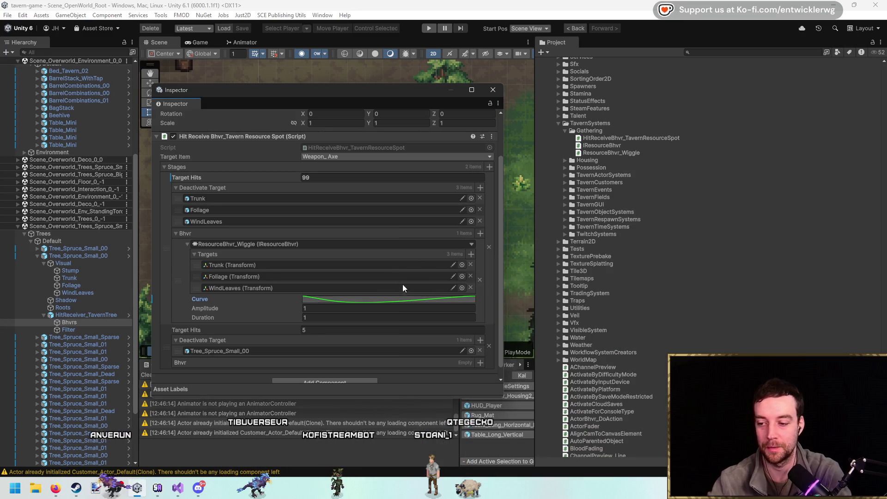
Add a second curve key at time 0.75 with value 1.
left_click(416, 300)
double_click(627, 355)
right_click(628, 354)
left_click(644, 370)
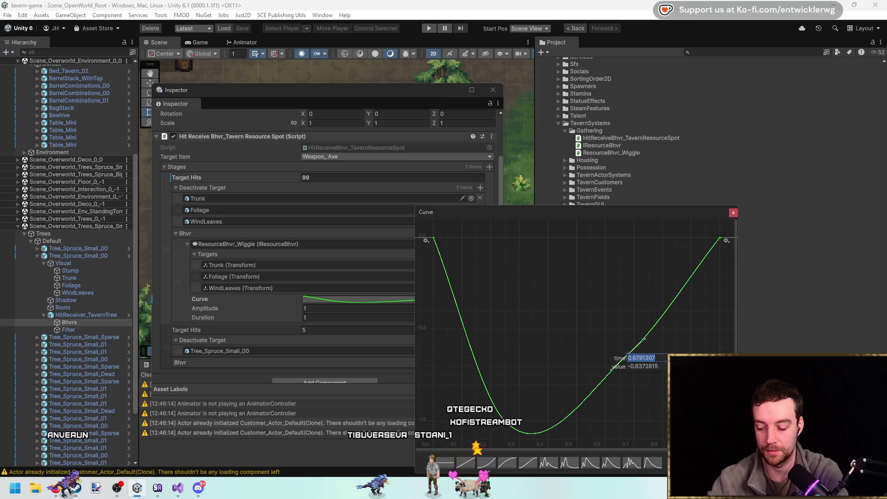
type("0.75")
key("Tab")
type("1")
key("Return")
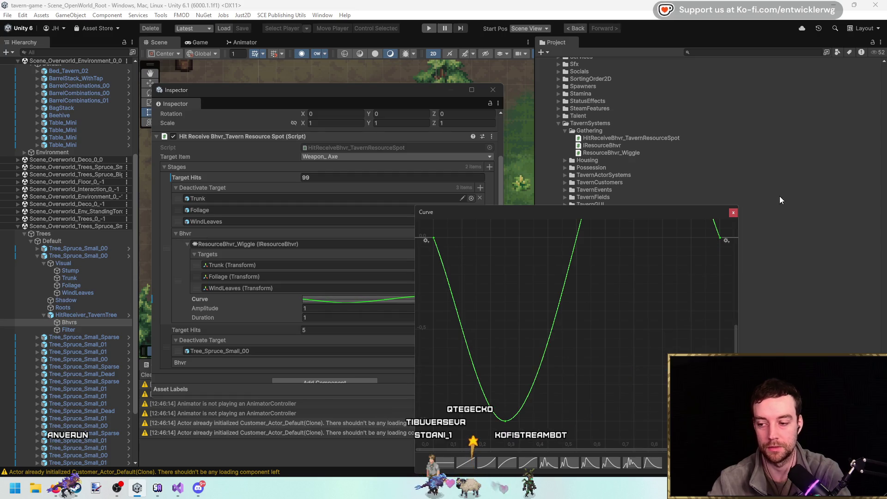
left_click(374, 316)
Change the wiggle Duration to 0.25 and go back to the script.
key("BackSpace")
type("0.25")
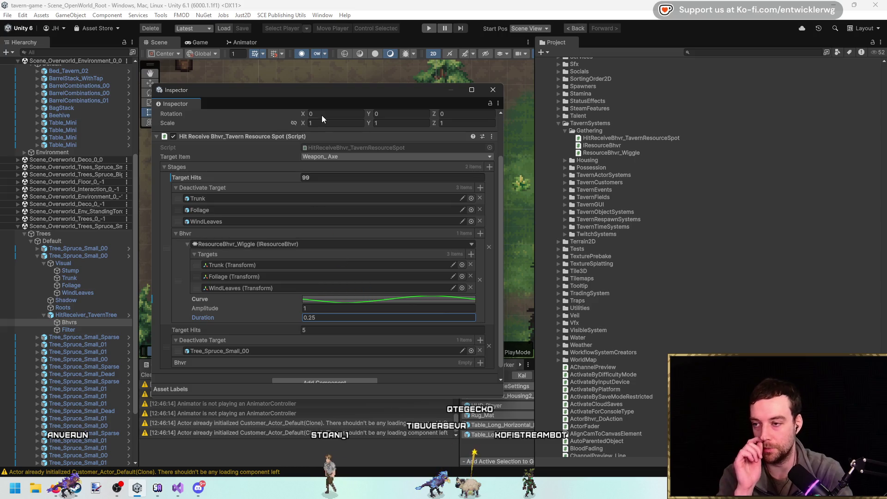
key("alt+Tab")
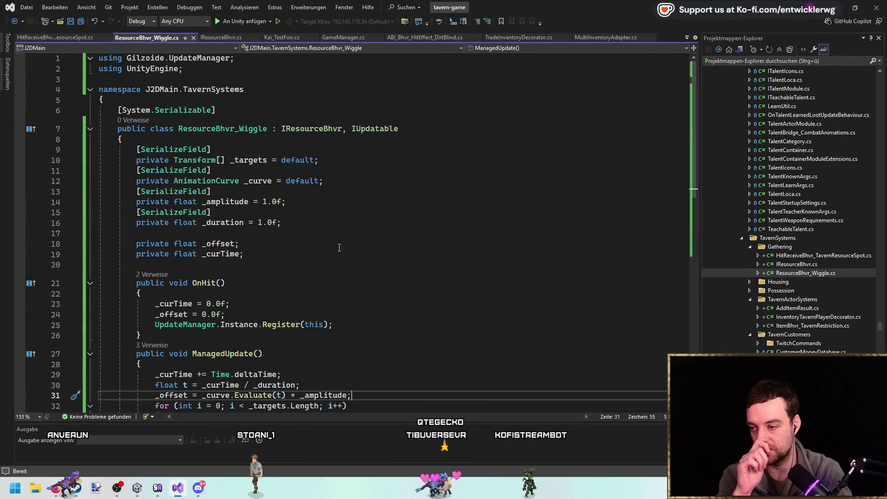
Add a serialized field 'private float _targetScale = 1.0f;' below _duration.
left_click(292, 212)
key("Down")
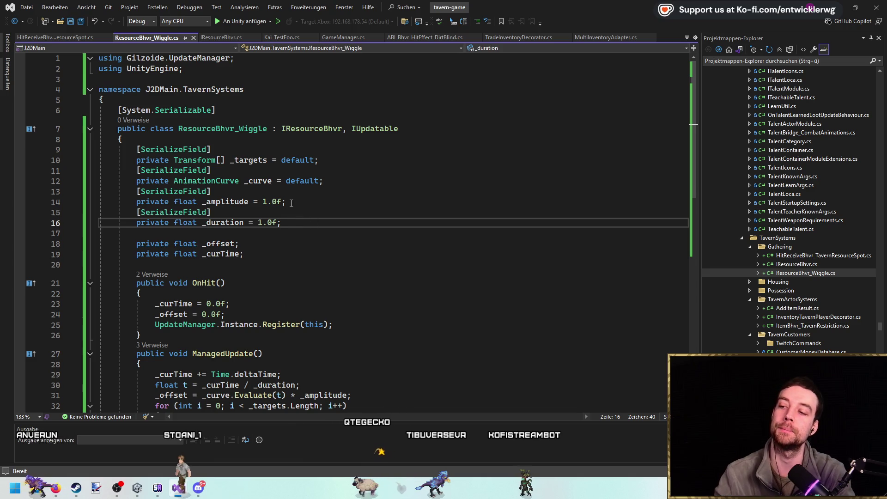
key("Return")
key("Return")
type("private float _")
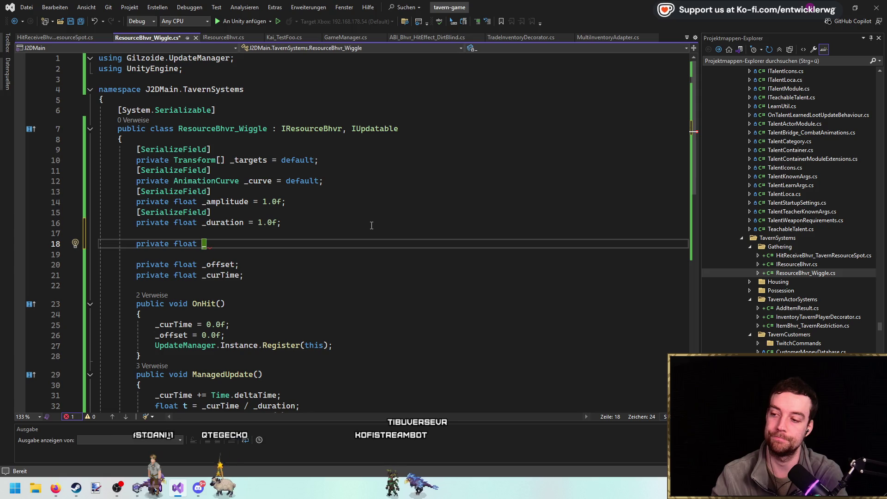
type("targetScale = 1.0f;")
left_click(372, 225)
key("Down")
type("[SerializeField]")
double_click(237, 242)
scroll(381, 248, "down", 6)
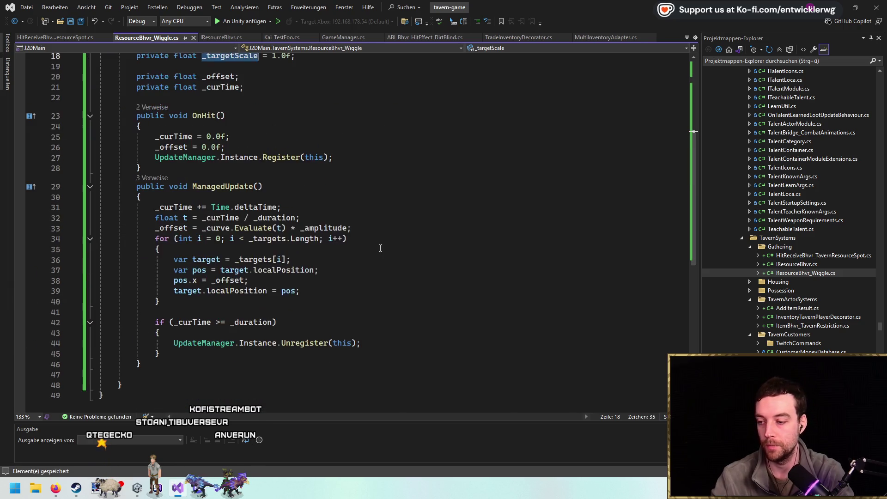
Make line 38 read pos.x = _offset * _targetScale * (i + 1) and save.
left_click(243, 281)
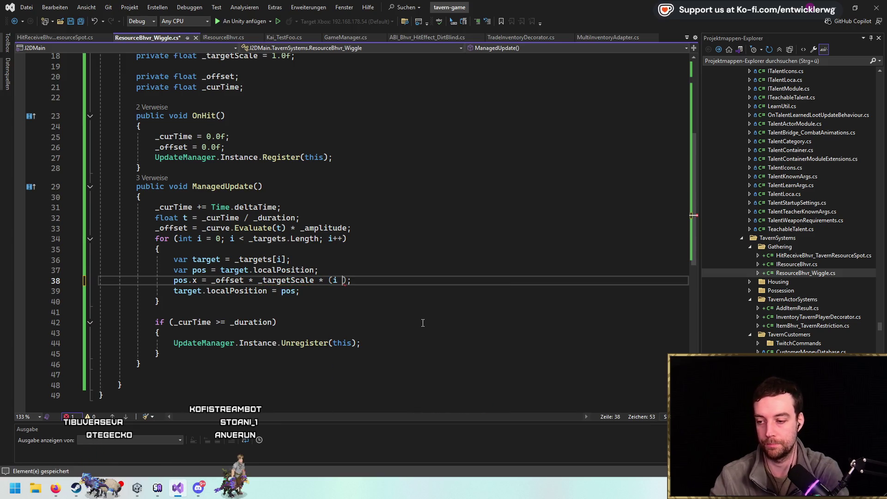
type("+ 1")
key("ctrl+s")
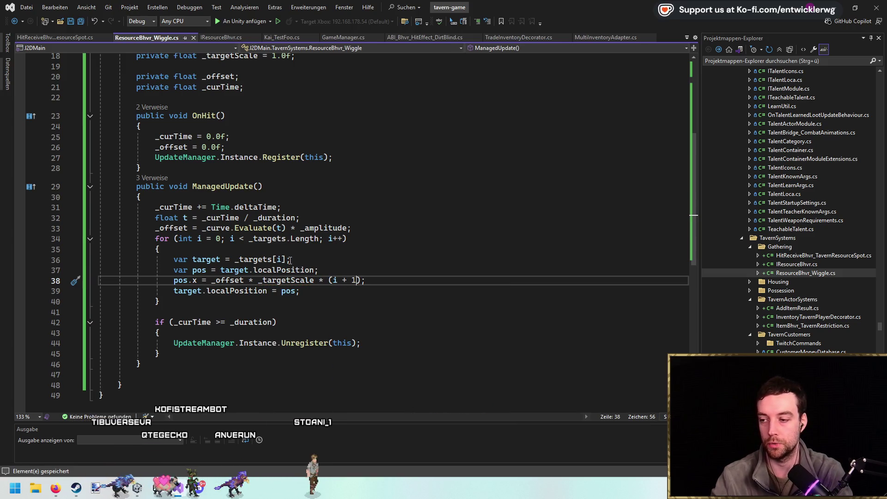
left_click_drag(257, 280, 362, 280)
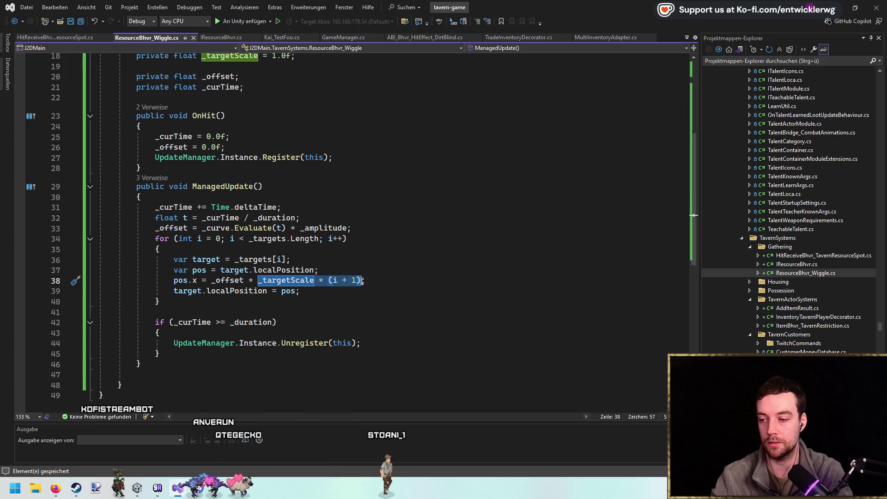
key("End")
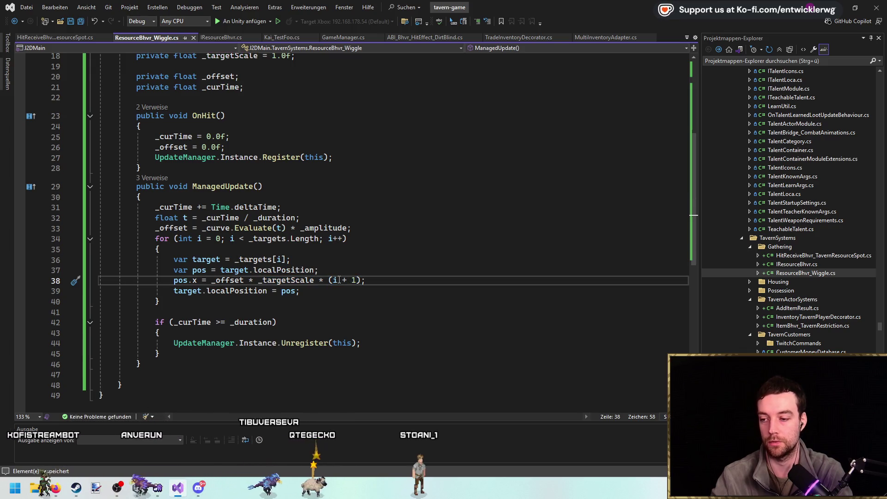
left_click_drag(360, 281, 258, 281)
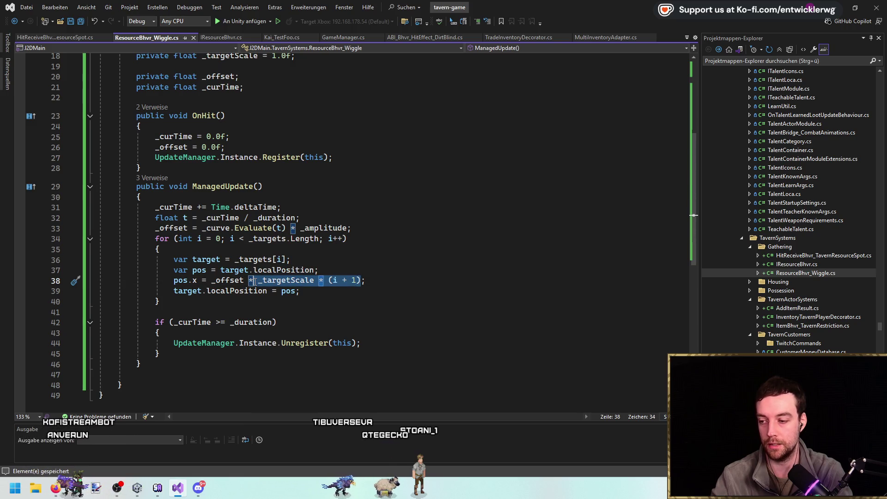
left_click(298, 259)
scroll(258, 208, "up", 2)
Check the _targetScale declaration against its use on the pos.x line, then return to Unity.
left_click(225, 118)
double_click(225, 118)
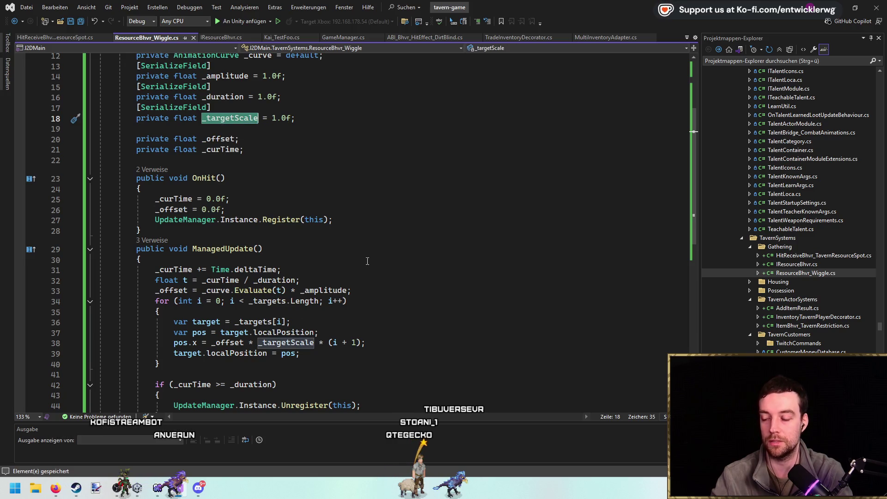
left_click(379, 344)
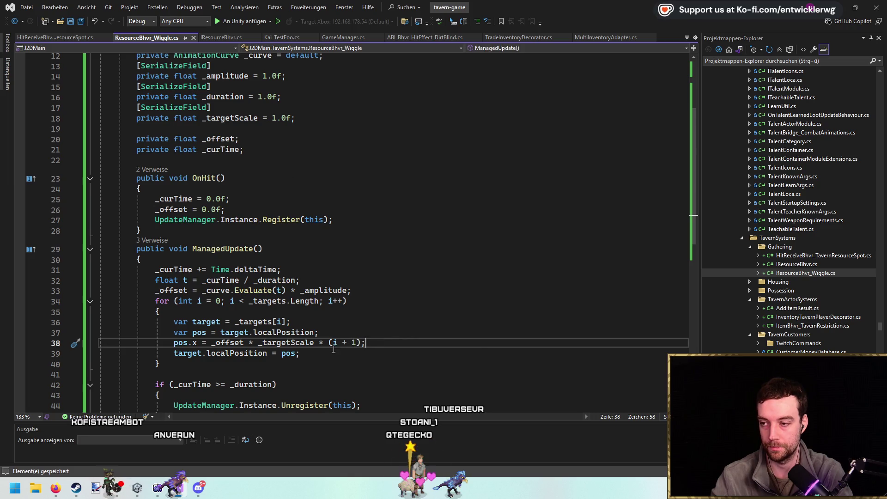
double_click(287, 342)
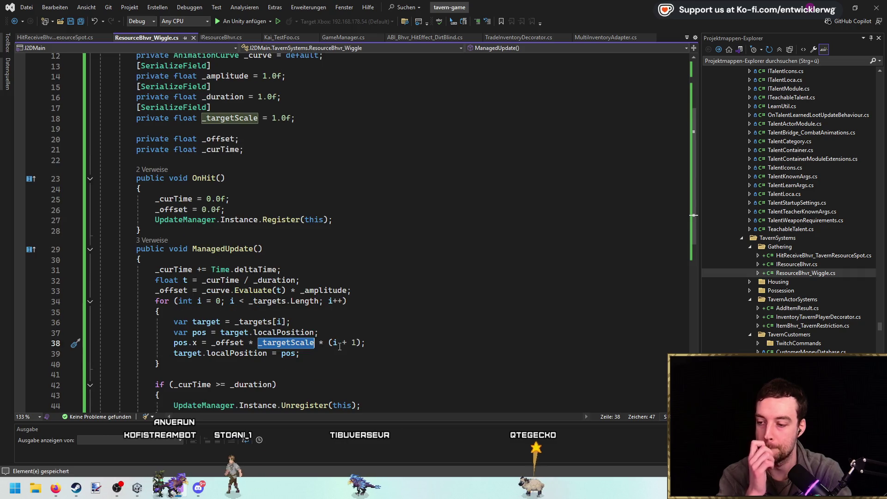
scroll(310, 341, "down", 1)
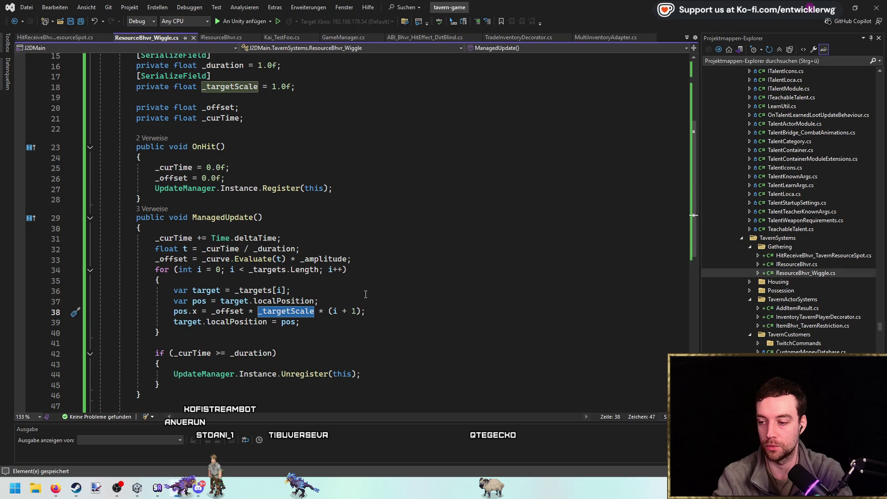
left_click(406, 296)
left_click(494, 281)
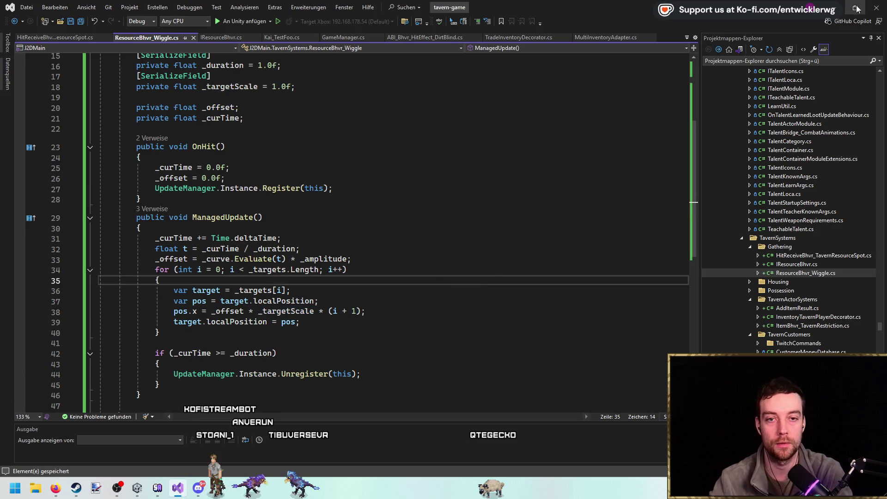
left_click(856, 9)
left_click(493, 90)
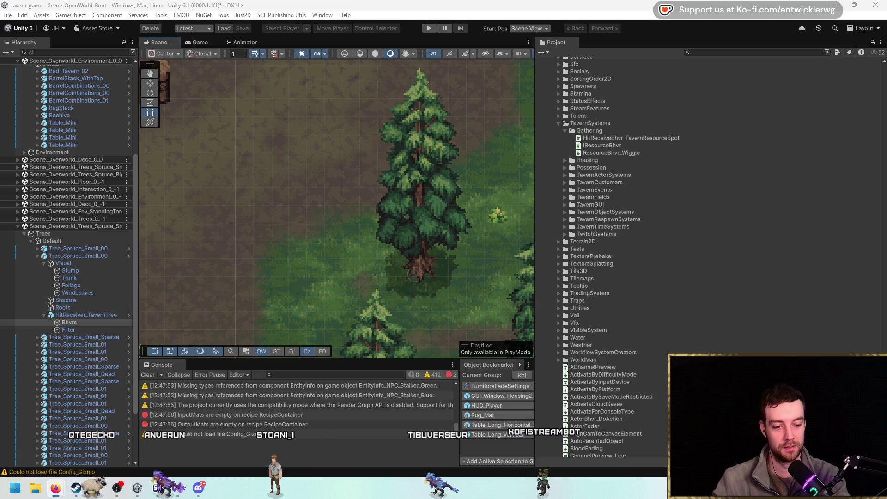
Clear the Console, play the game, and hit a spruce tree with the axe.
left_click(148, 374)
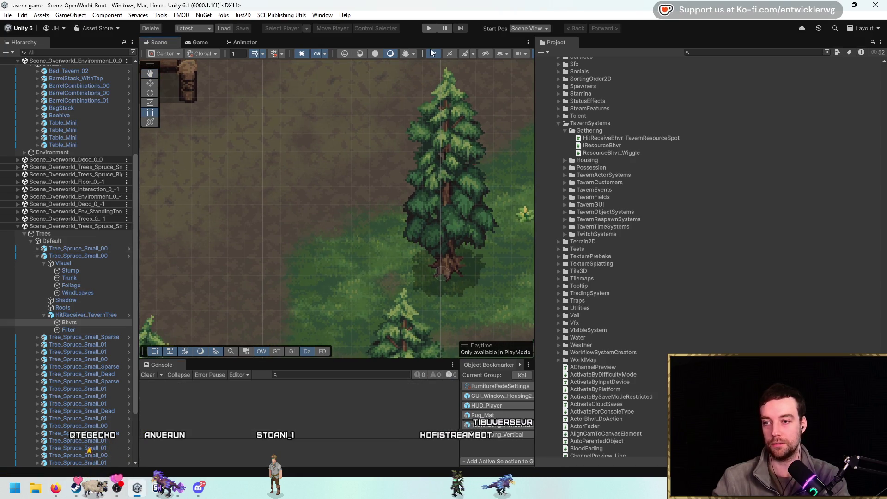
left_click(429, 31)
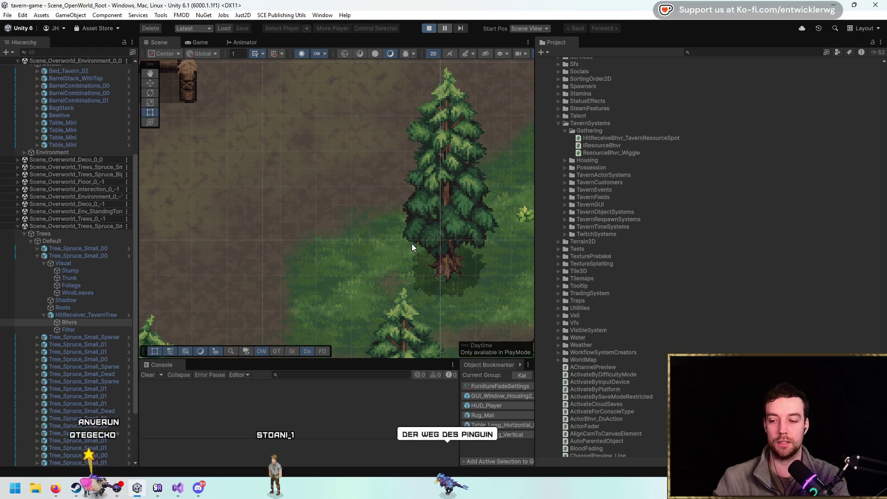
key("d")
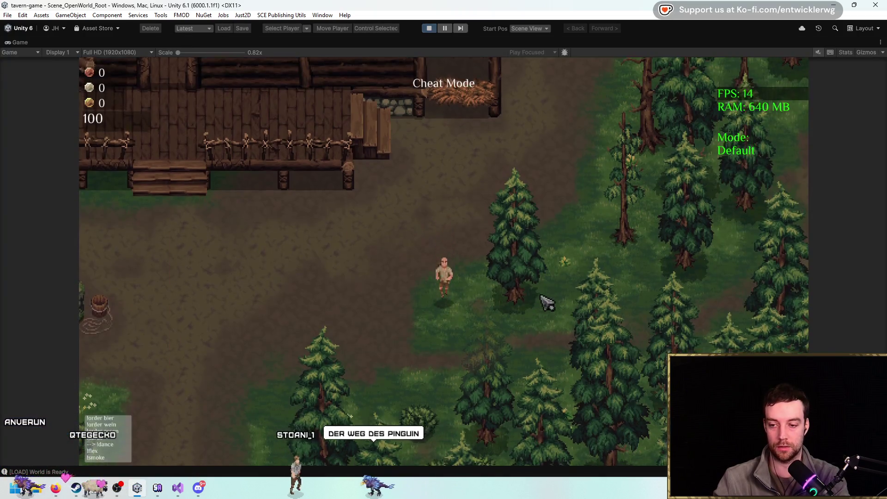
left_click(567, 236)
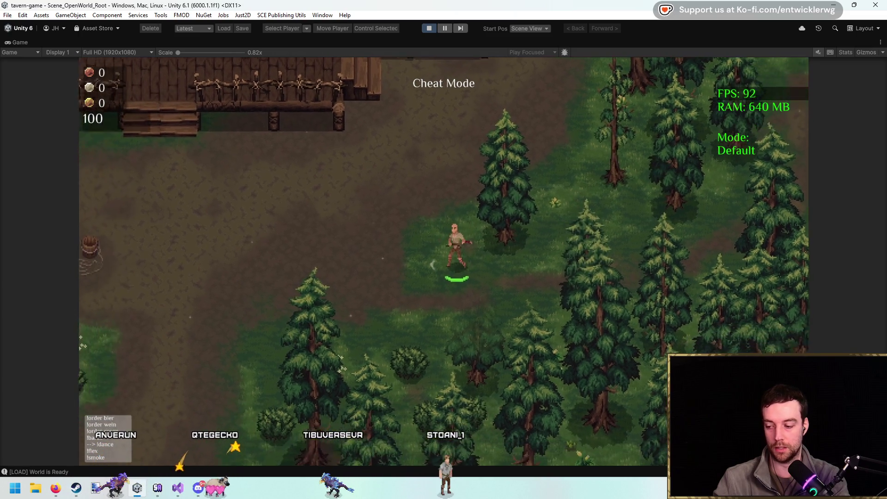
left_click(184, 480)
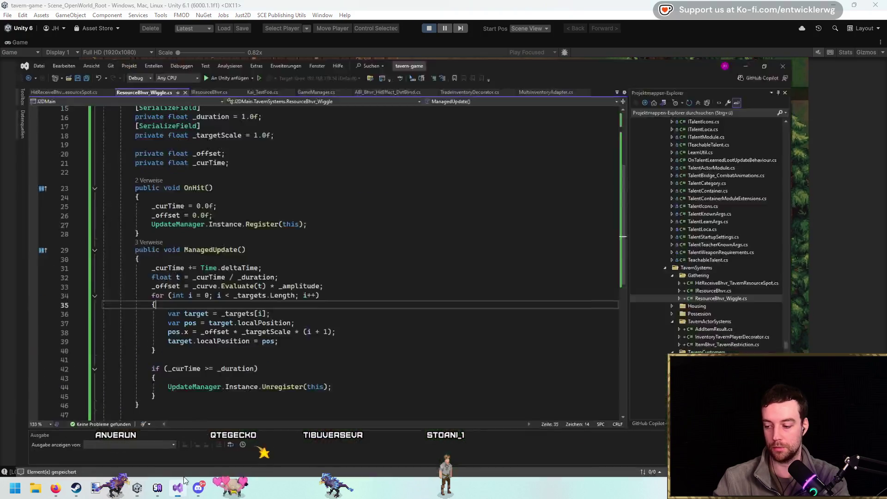
Start a new 'float factor' line above the pos.x assignment and save.
left_click(314, 311)
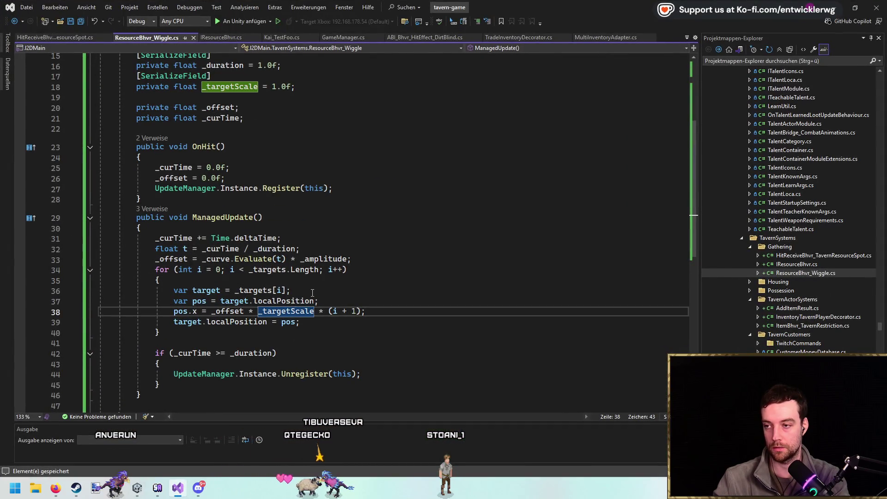
left_click(234, 311)
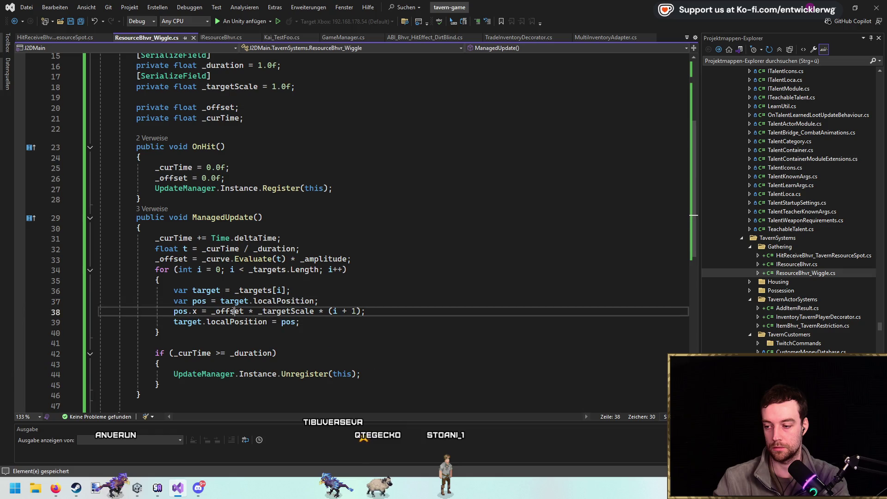
double_click(234, 311)
left_click(336, 312)
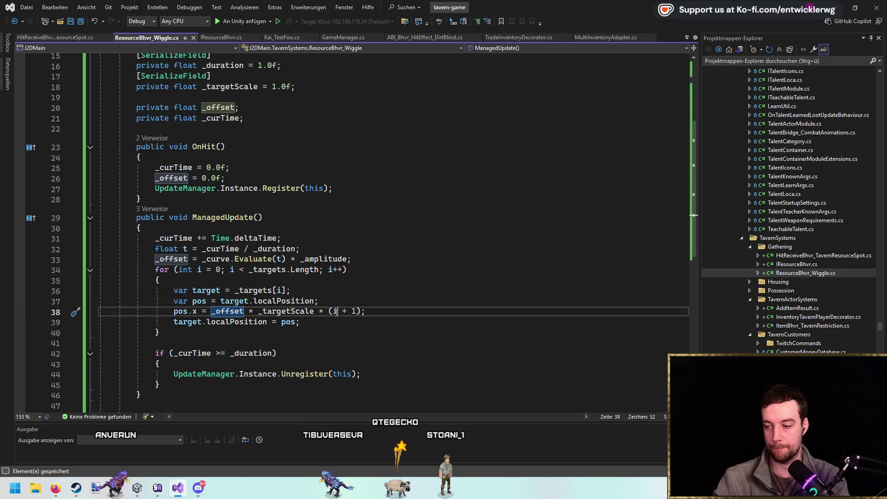
left_click(254, 269)
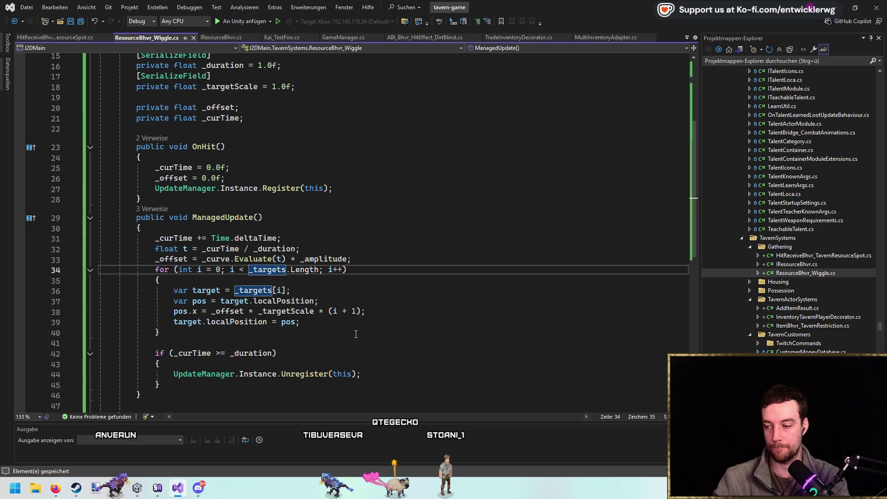
left_click(348, 298)
key("Return")
key("Return")
type("float factor =")
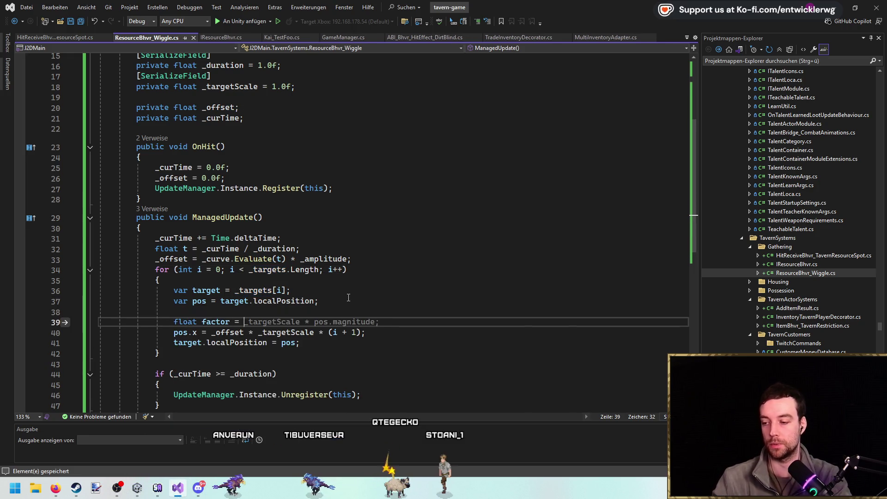
key("ctrl+s")
Move _targetScale * (i + 1) into factor, set pos.x = _offset * factor, and save.
left_click_drag(365, 332, 261, 332)
key("ctrl+x")
left_click(253, 321)
key("ctrl+v")
key("Up")
key("End")
key("BackSpace")
key("BackSpace")
key("Down")
key("End")
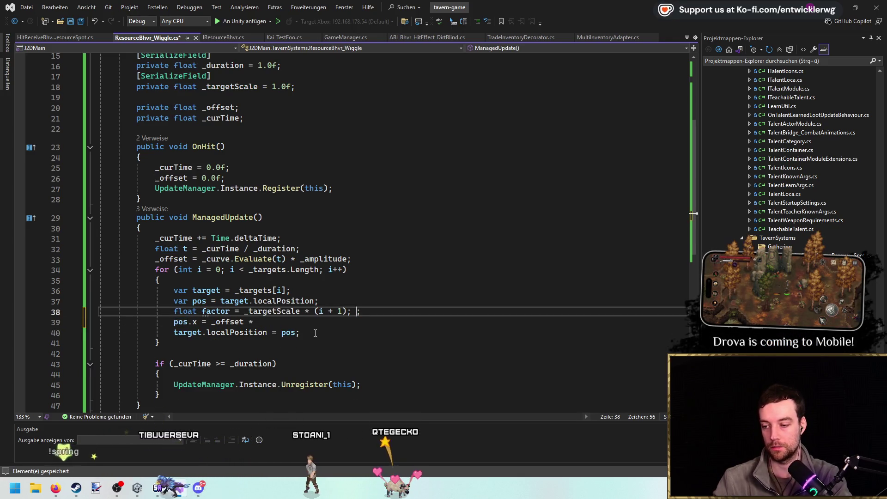
type(" factor;")
key("ctrl+s")
left_click(370, 311)
scroll(369, 311, "up", 2)
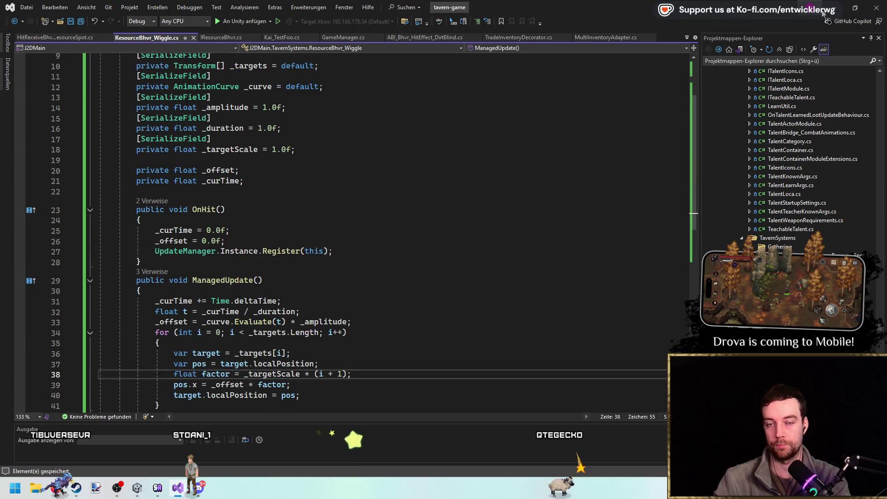
key("alt+Tab")
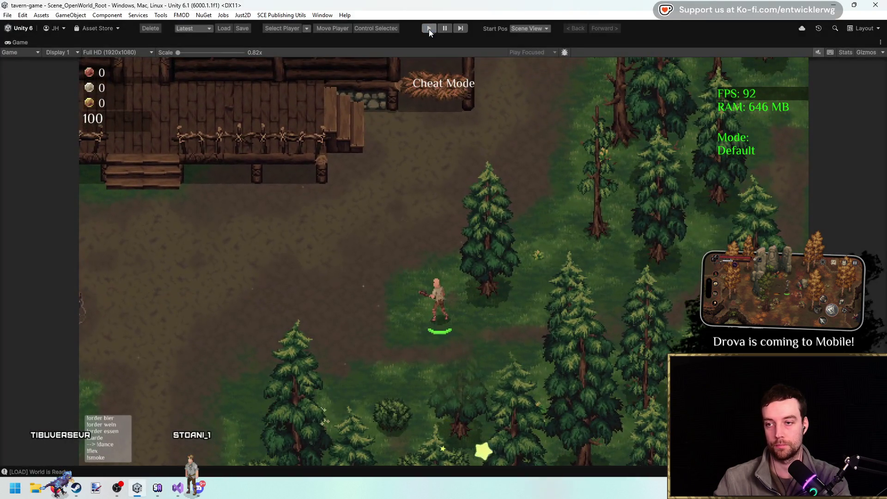
Exit play mode with Ctrl+P so Unity reloads the changed script.
key("ctrl+p")
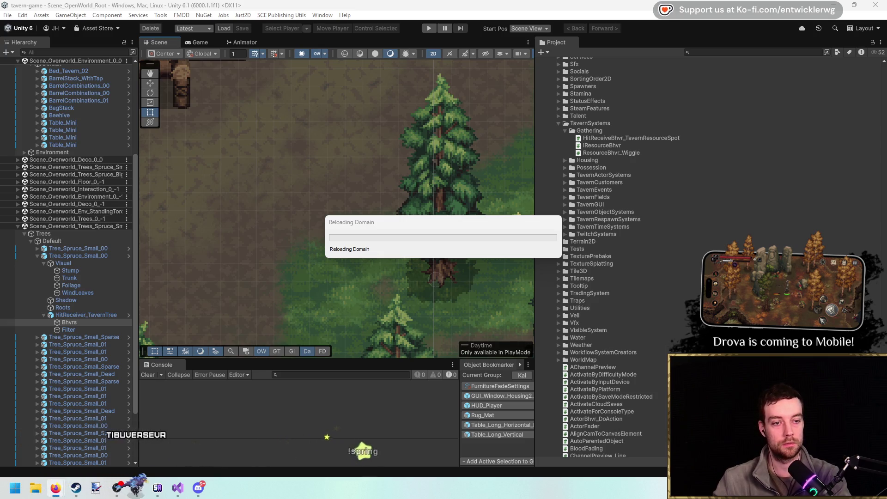
key("alt+Tab")
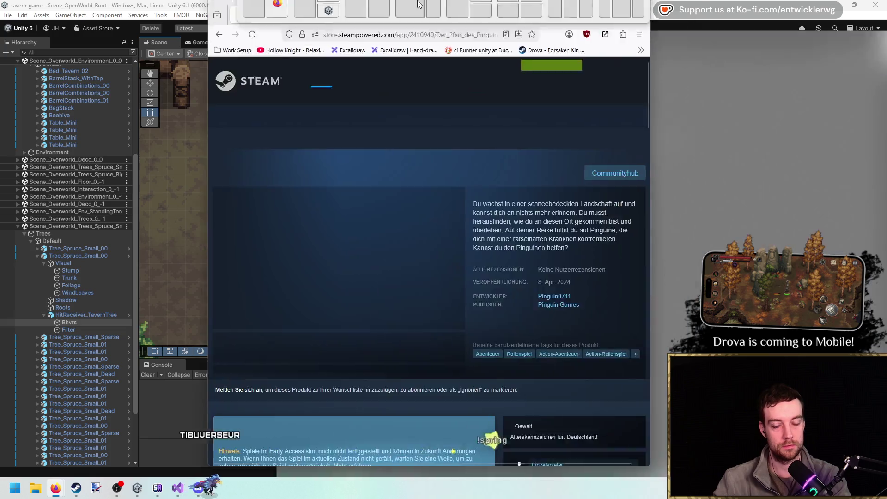
View the third, fourth and fifth gallery screenshots on the Der Pfad des Pinguins Steam page.
scroll(295, 377, "down", 2)
left_click(298, 385)
left_click(374, 394)
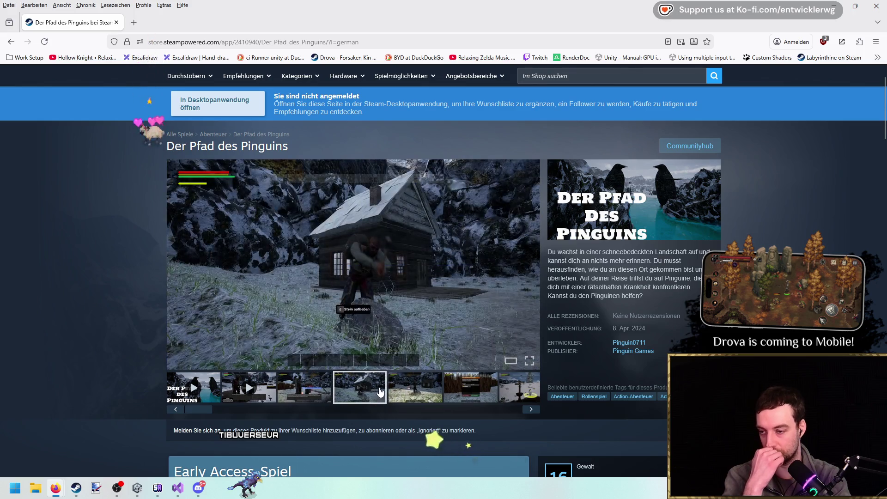
left_click(407, 390)
scroll(407, 389, "down", 2)
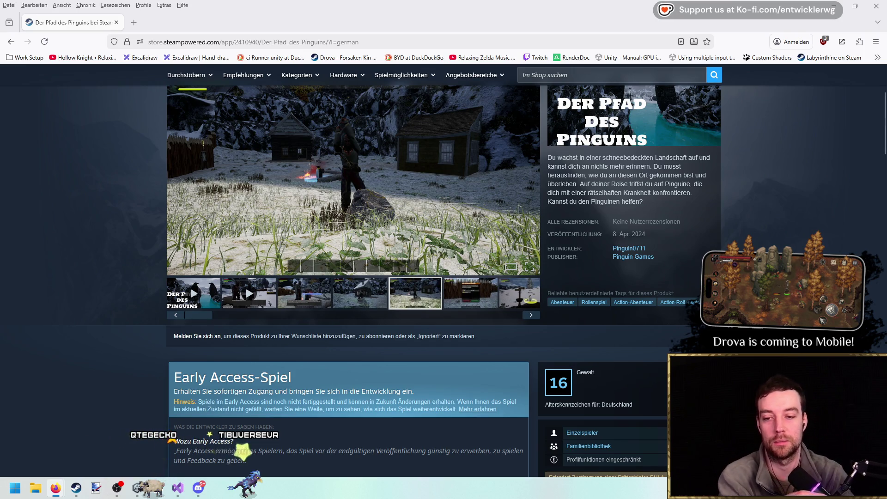
scroll(779, 212, "down", 5)
scroll(777, 213, "up", 10)
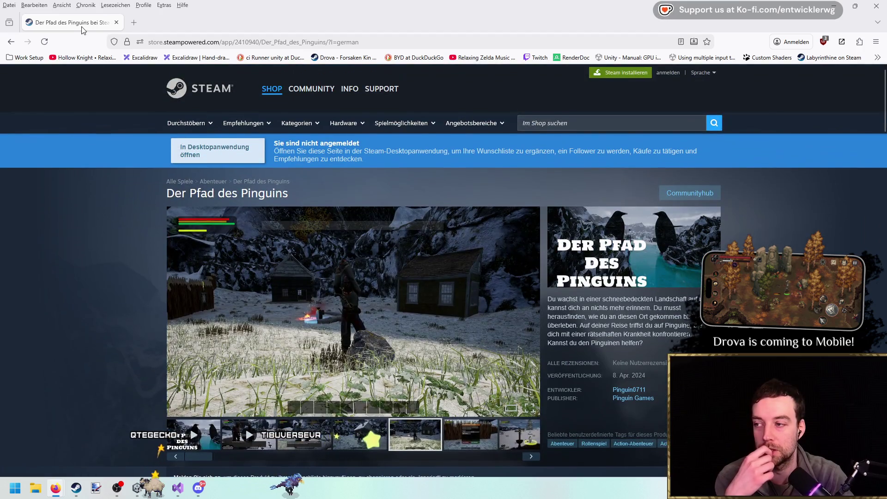
key("alt+Tab")
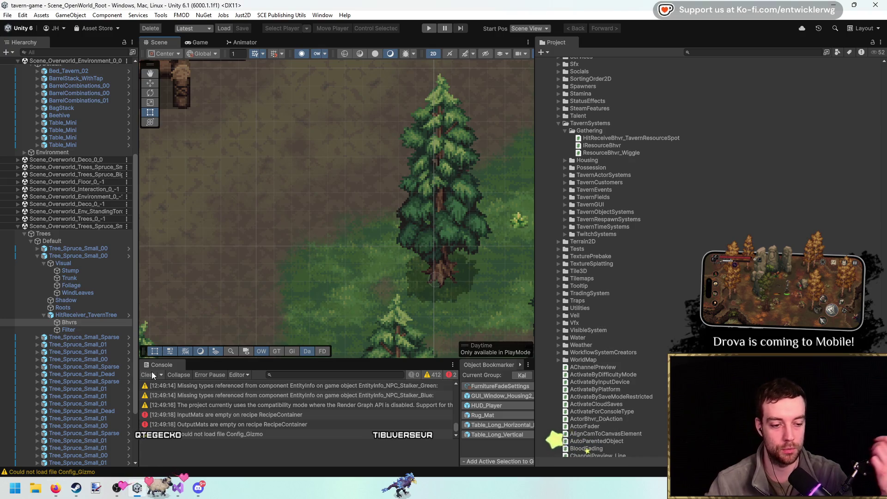
Clear the Console, enter play mode, and maximize the Game view with Shift+Space.
left_click(151, 372)
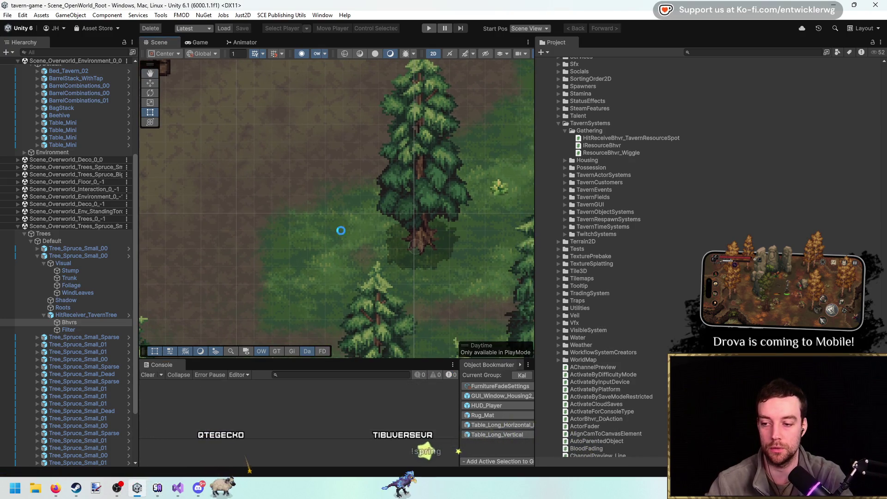
left_click(428, 28)
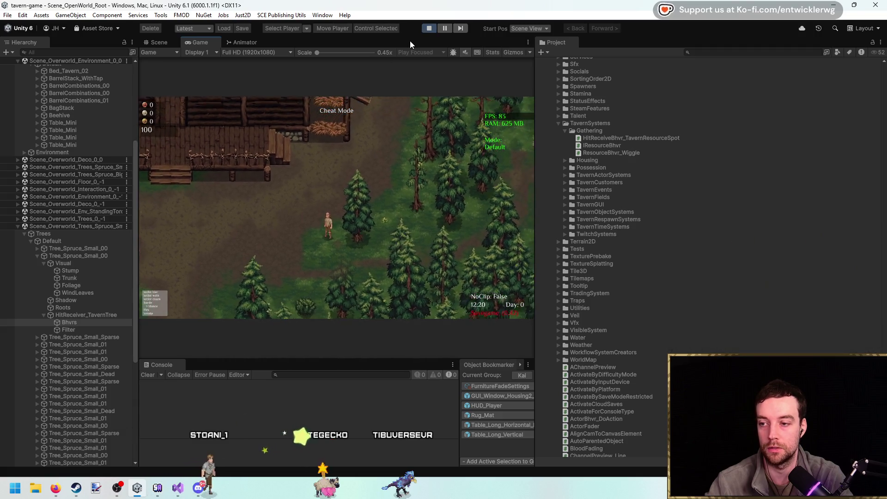
key("shift+space")
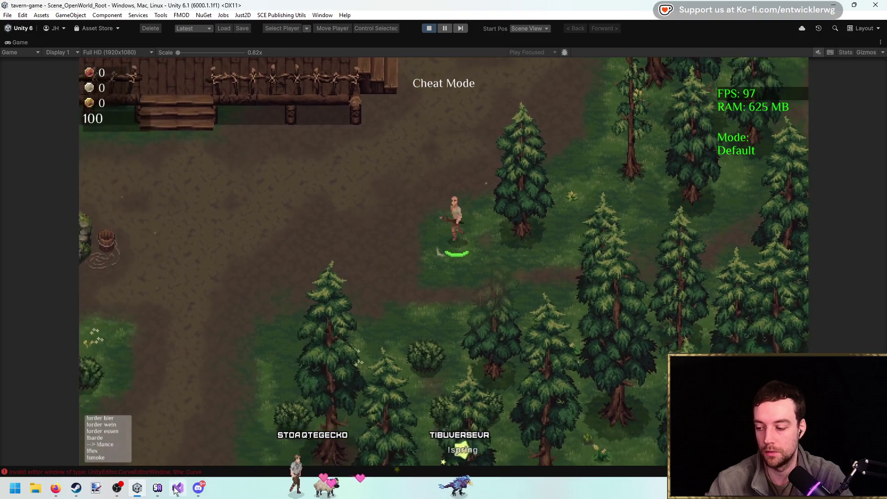
key("alt+Tab")
scroll(59, 301, "down", 2)
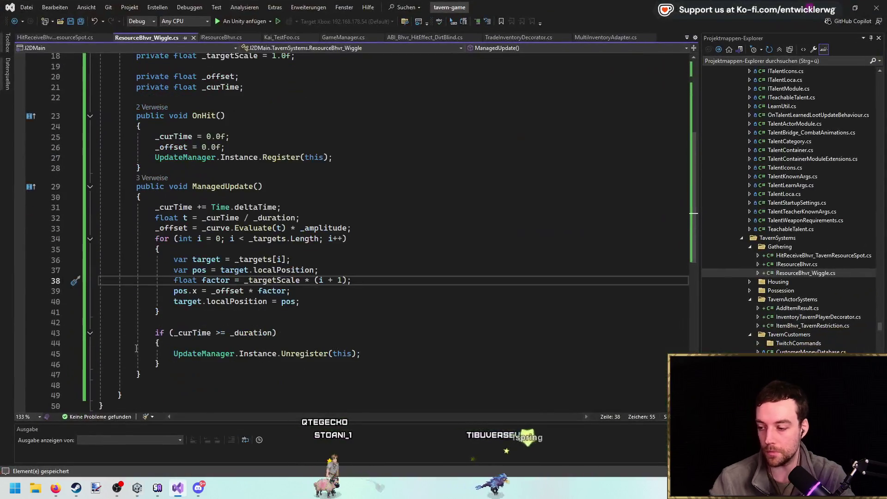
Attach the debugger and move the breakpoint from line 40 to the pos.x line.
left_click(20, 302)
left_click(241, 21)
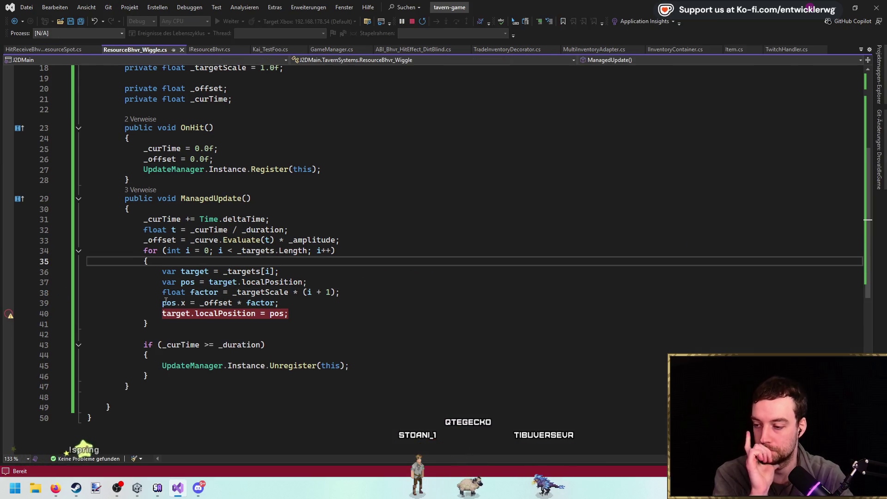
left_click(9, 303)
left_click(175, 313)
key("F9")
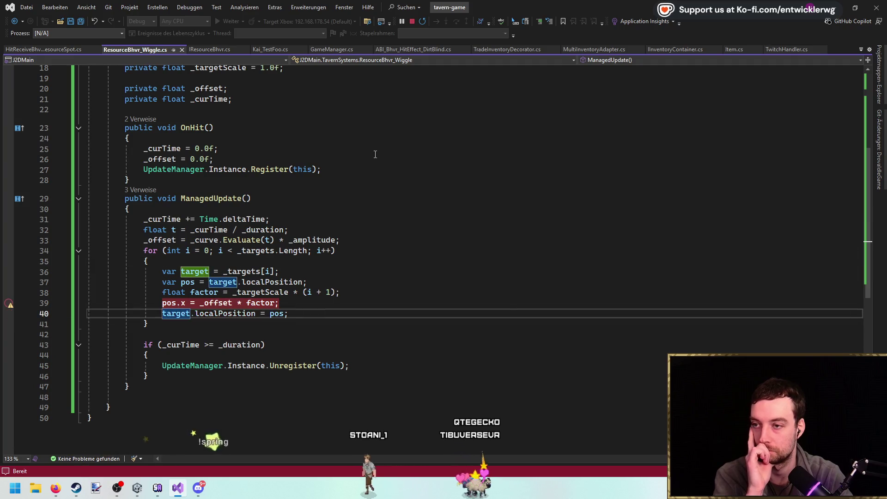
key("alt+Tab")
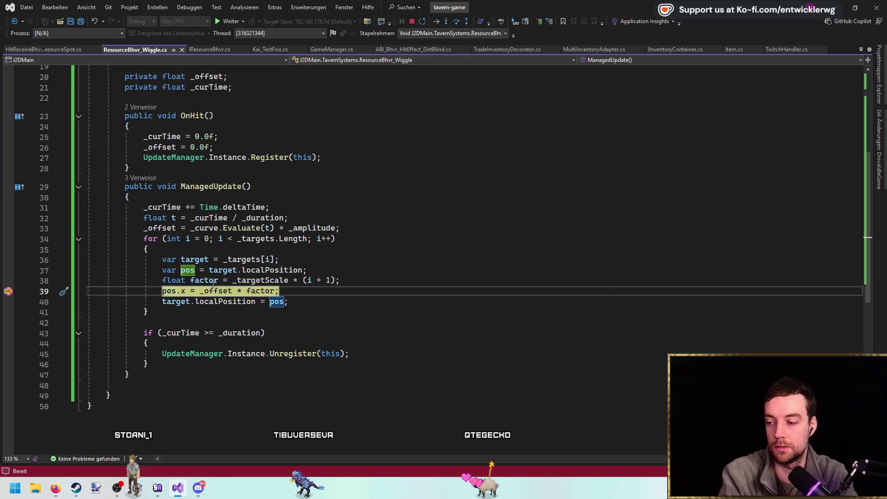
Confirm _targetScale defaults to 1.0f, then stop debugging with Shift+F5.
left_click(276, 280)
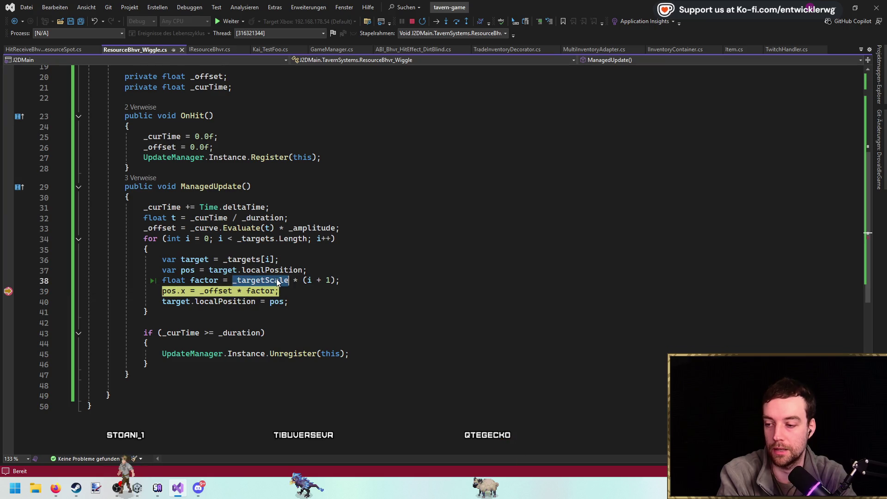
scroll(278, 231, "up", 5)
left_click_drag(257, 212, 281, 212)
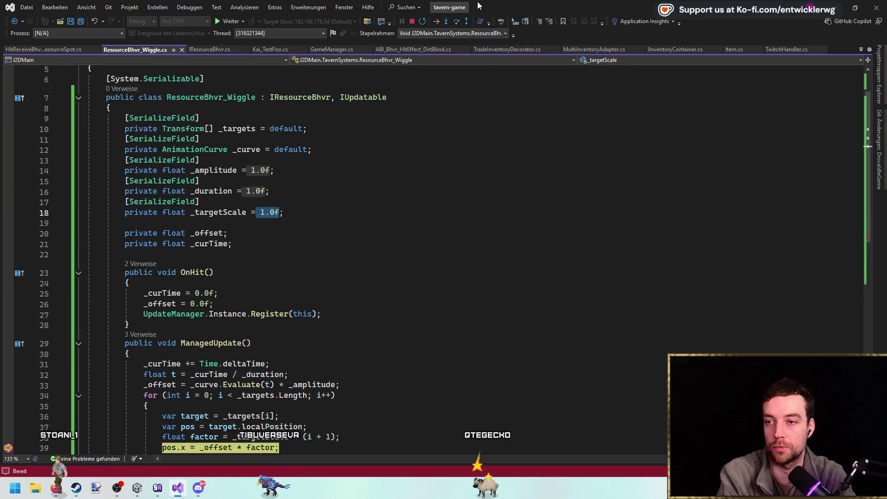
key("shift+F5")
key("alt+Tab")
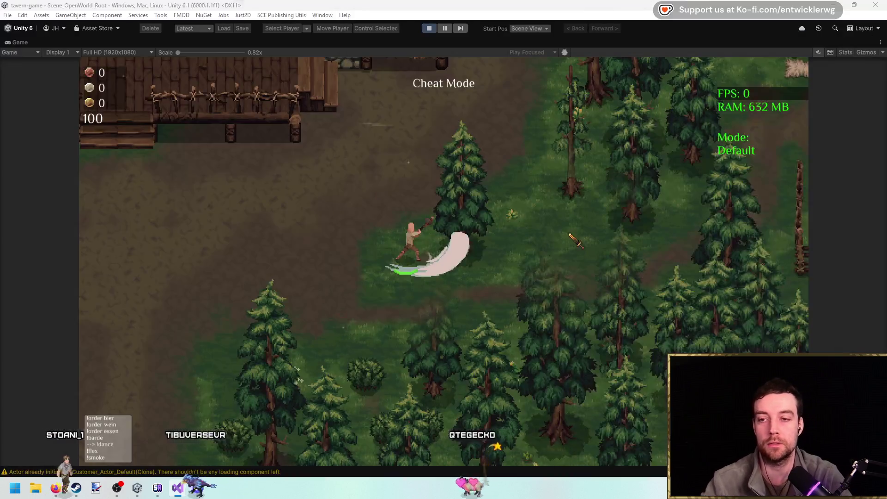
Stop the game and select Tree_Spruce_Small_00, centring it in the Scene view.
left_click(428, 29)
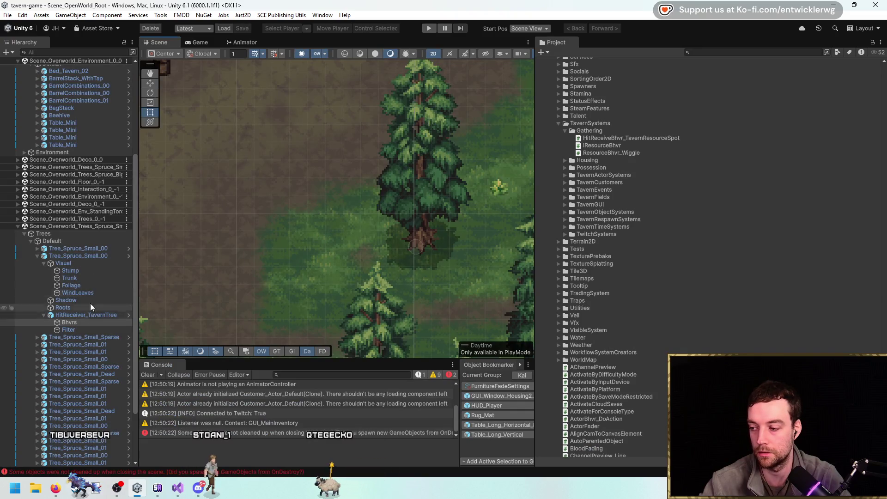
left_click(95, 257)
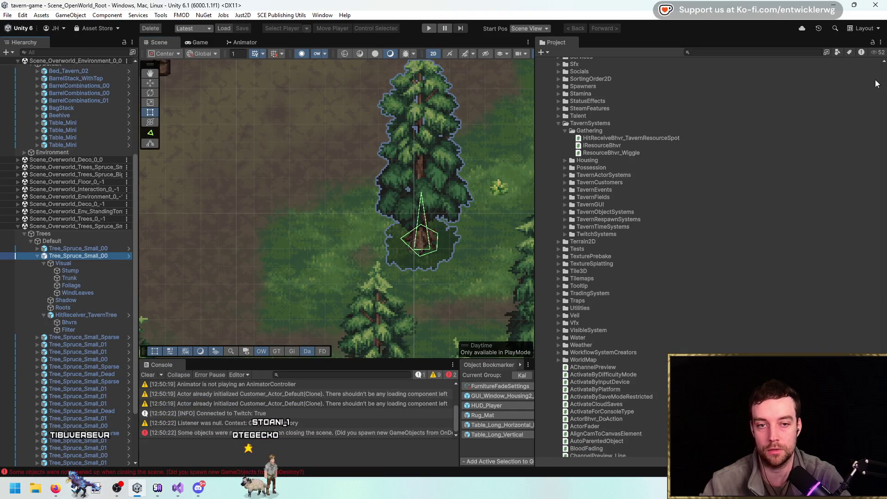
left_click_drag(416, 142, 328, 141)
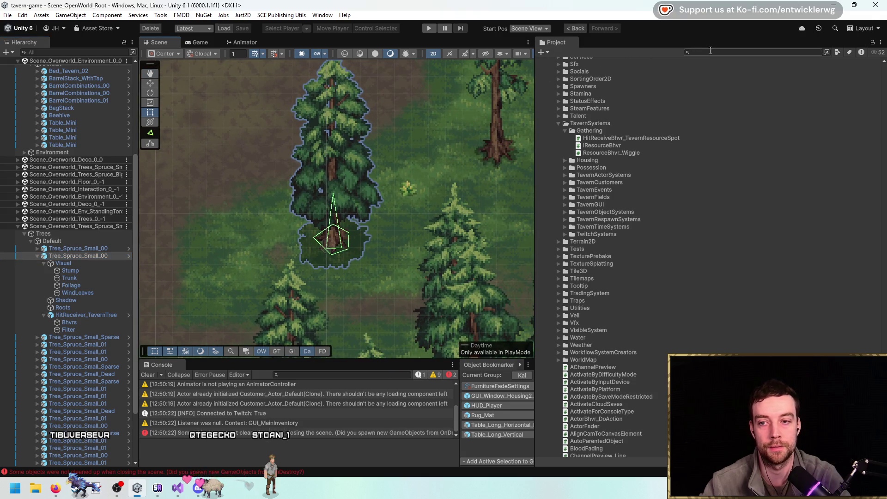
Add an Inspector tab via the Project panel menu, dock it separately and widen it.
left_click(880, 42)
mouse_move(791, 111)
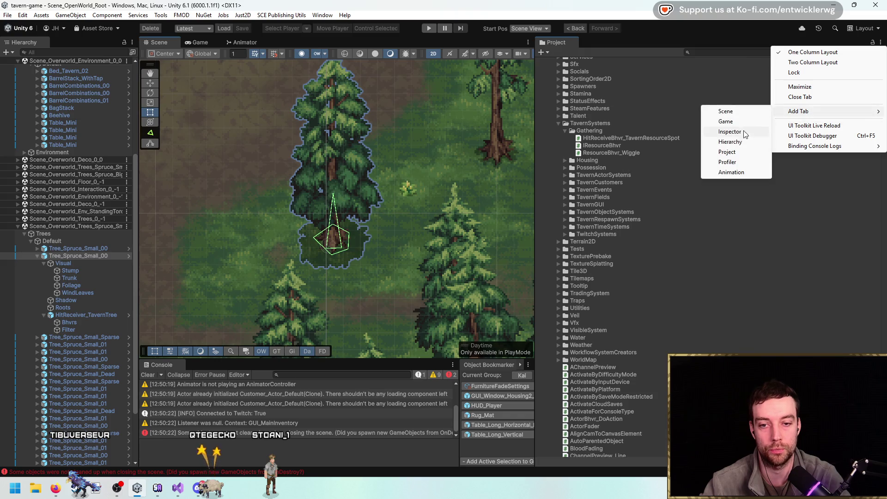
left_click(734, 131)
mouse_move(614, 46)
left_mouse_down()
mouse_move(842, 162)
mouse_move(832, 185)
left_mouse_up()
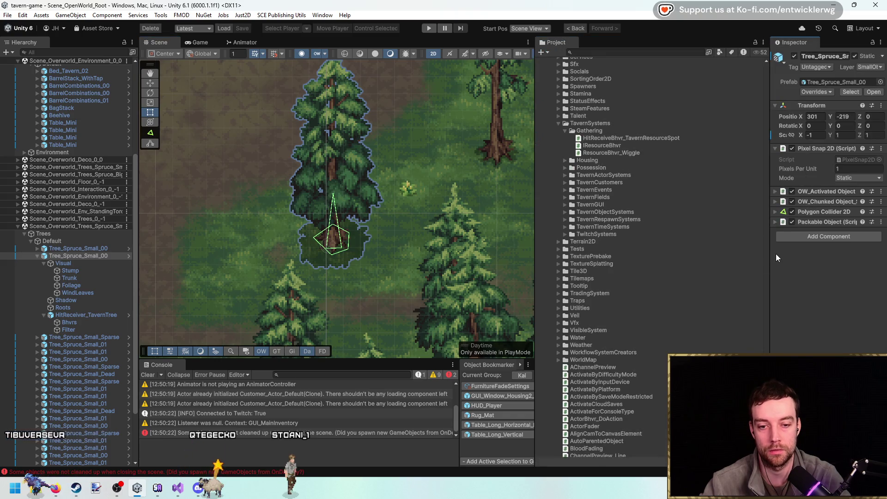
left_click_drag(769, 257, 703, 245)
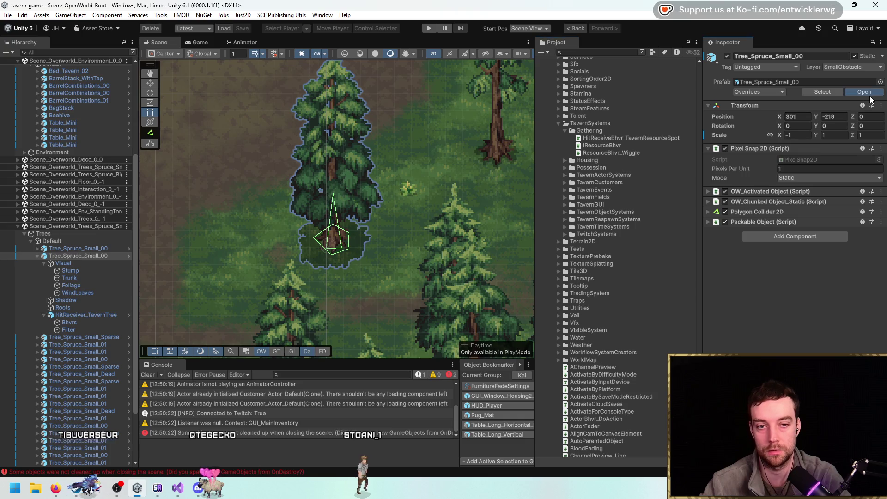
left_click(864, 92)
Select the Bhvrs object inside the spruce prefab and clear the console.
left_click(76, 132)
left_click(81, 146)
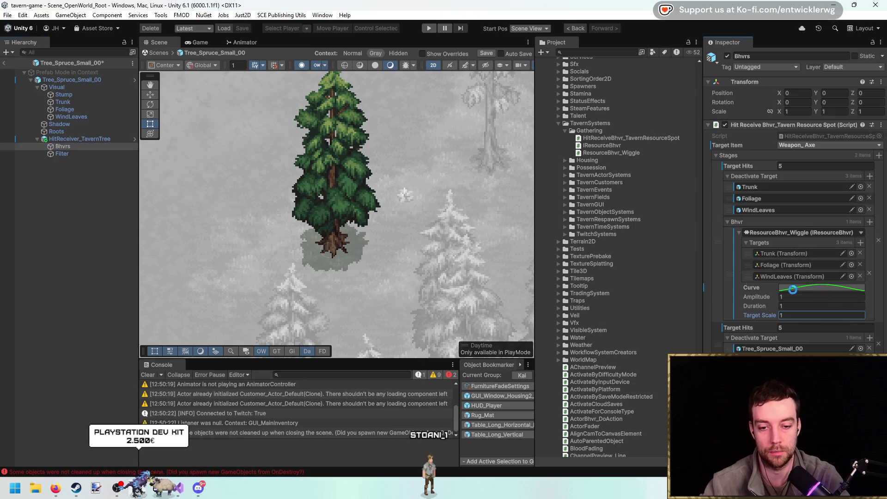
left_click(148, 375)
Set the wiggle curve's peak key time to 0.25.
left_click(822, 289)
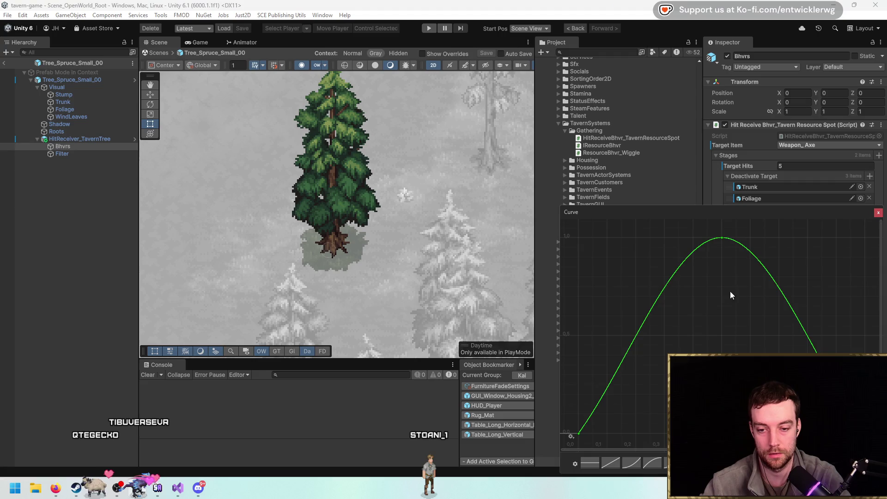
right_click(720, 239)
left_click(739, 253)
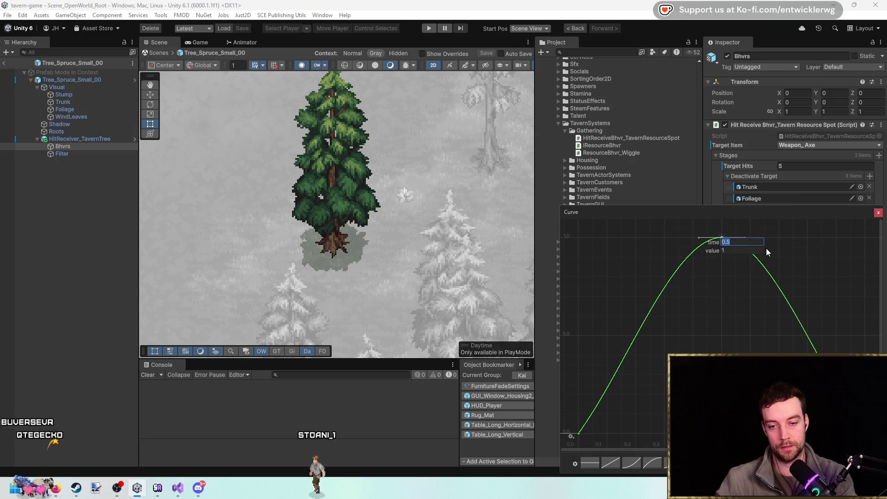
type("0.25")
key("Return")
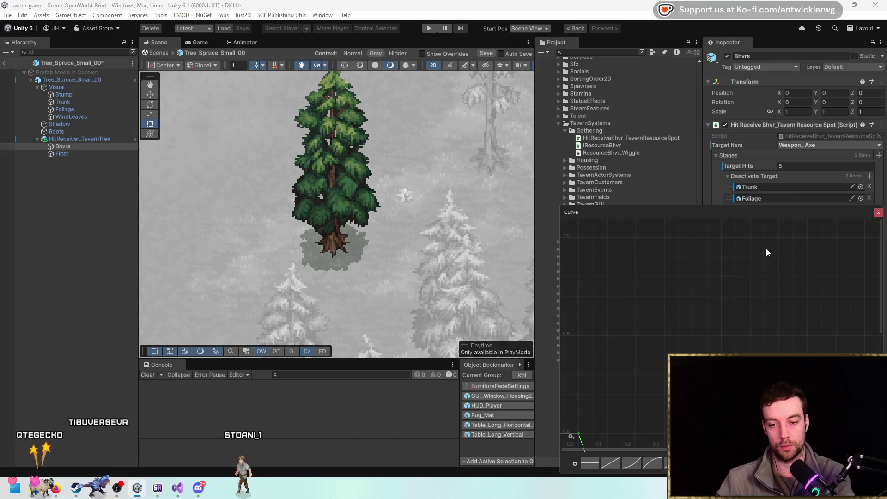
left_click(878, 213)
Move the lower wiggle curve key to time 0.4, then start Play mode.
left_click(833, 289)
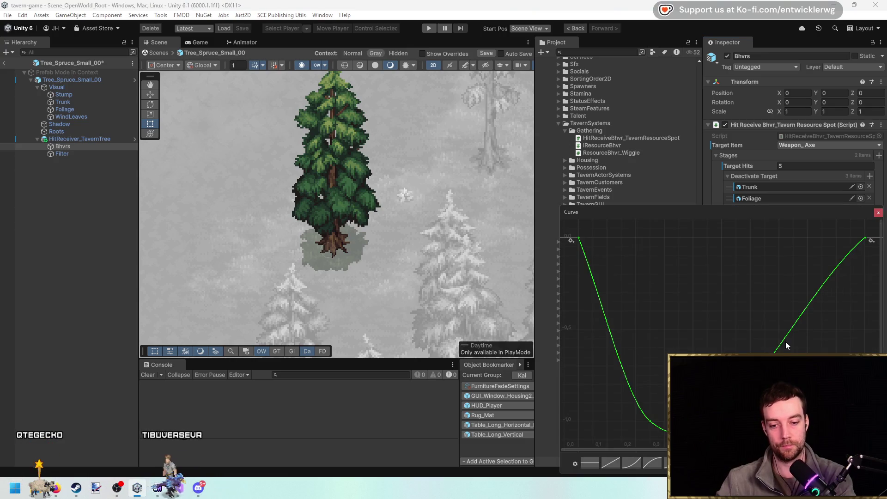
right_click(784, 338)
left_click(803, 351)
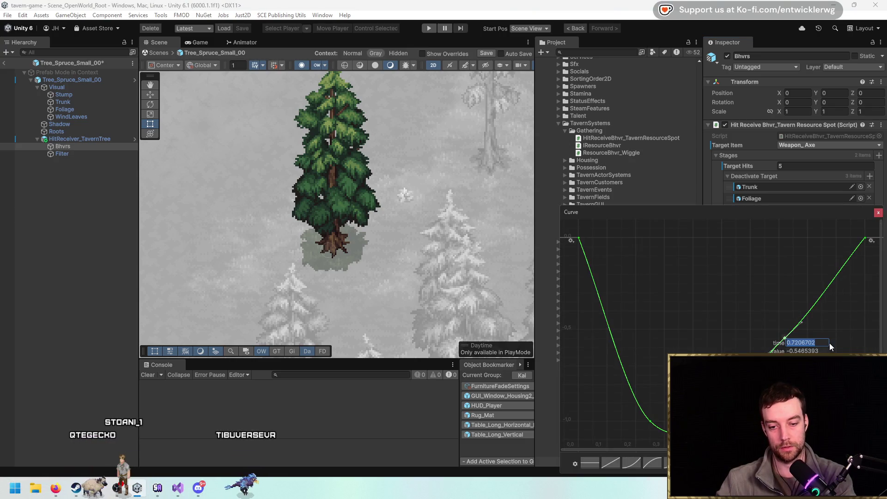
type("0.4")
key("Return")
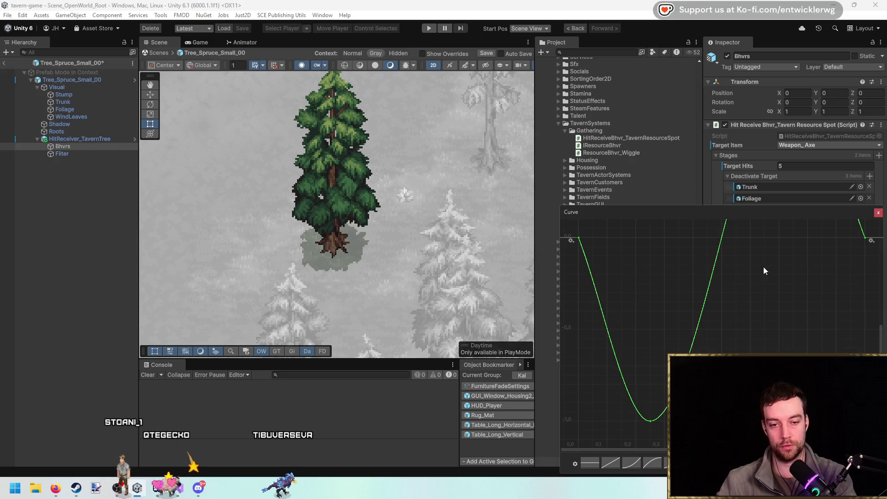
left_click(878, 214)
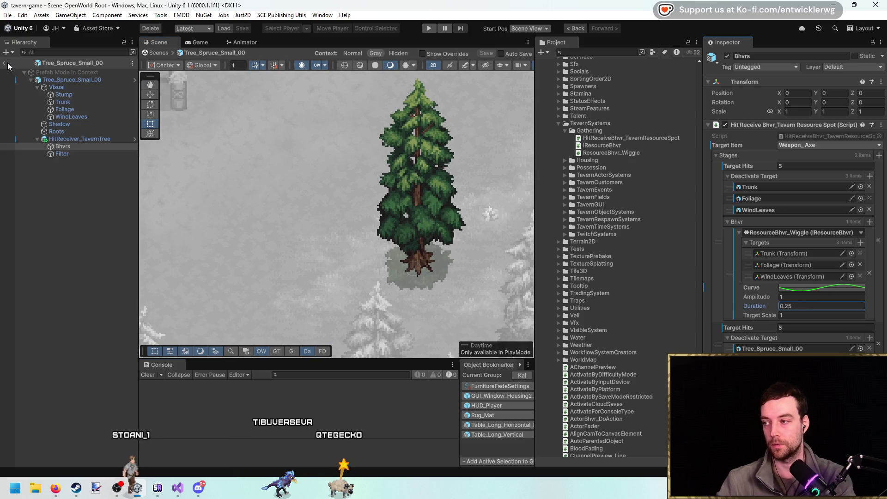
key("ctrl+p")
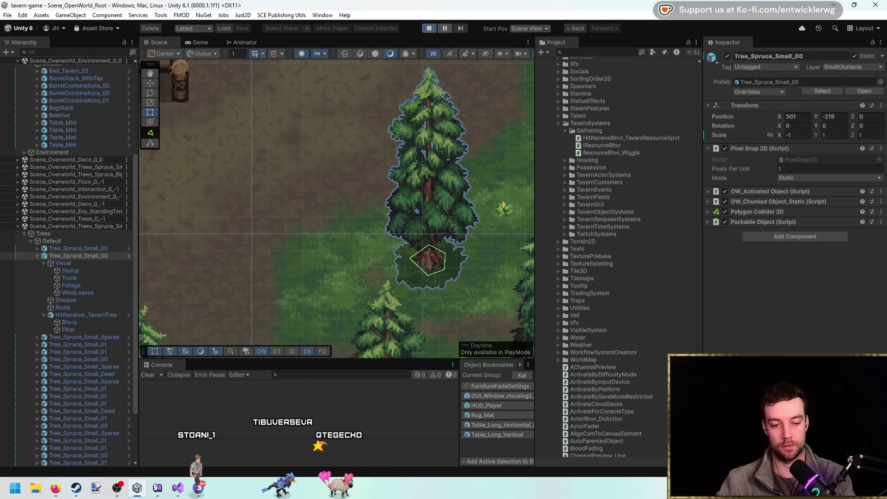
Maximize the Game view and swing the axe repeatedly to test the tree wiggle.
key("alt+Tab")
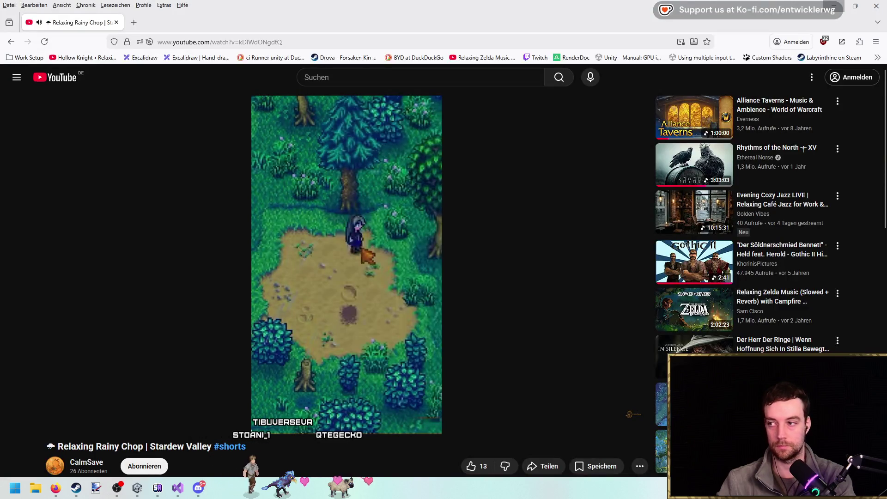
key("alt+Tab")
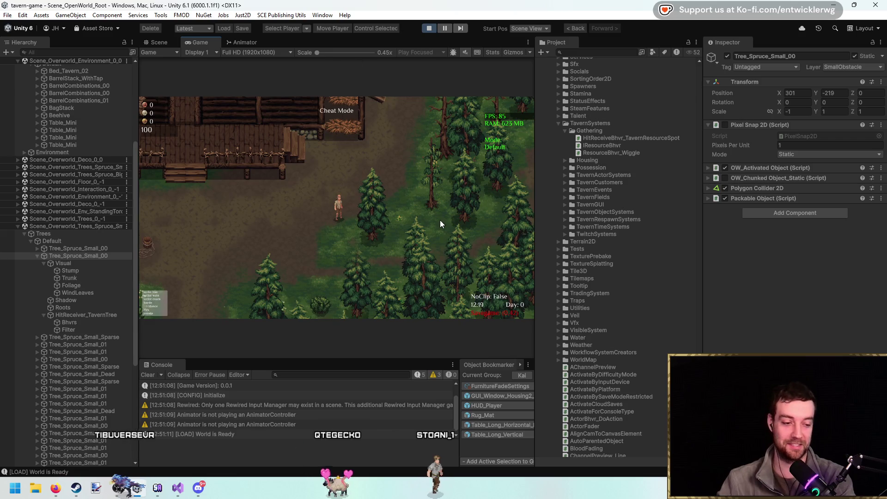
key("shift+space")
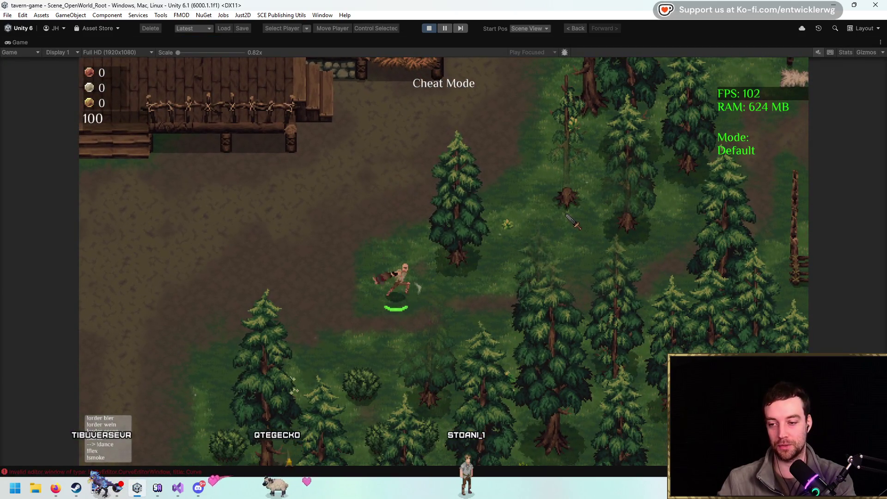
left_click(578, 237)
left_click(567, 222)
left_click(569, 222)
left_click(569, 223)
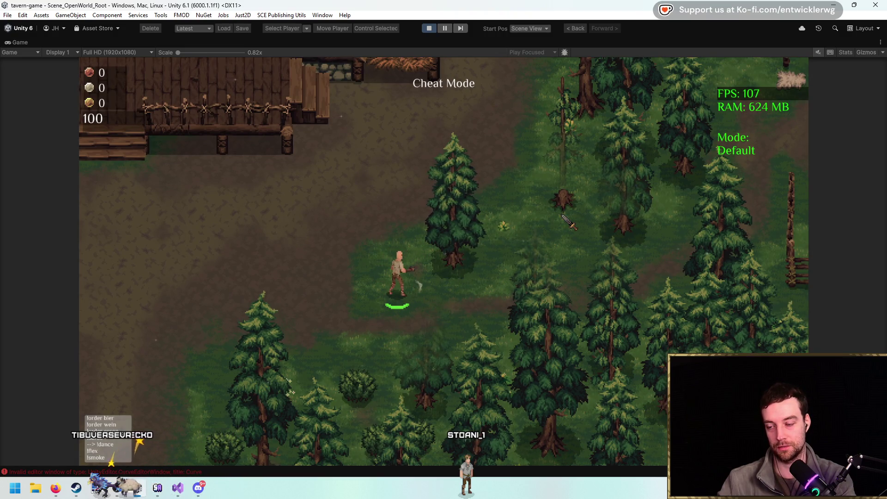
left_click(569, 224)
left_click(569, 225)
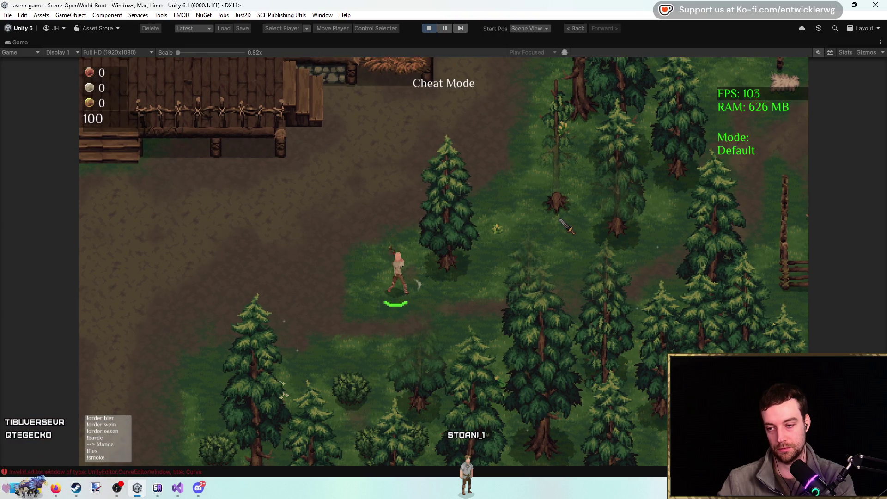
left_click(570, 224)
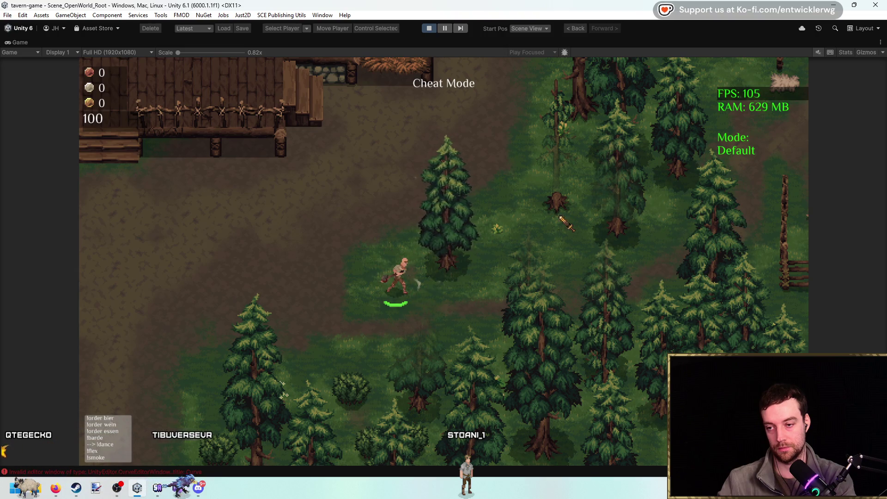
Walk right and chop more trees, zooming the Game view to 2x and back out.
key("d")
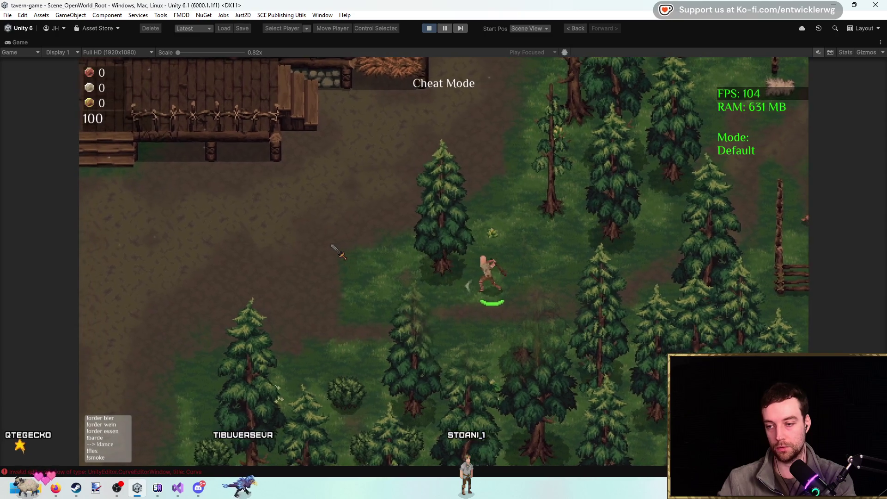
left_click(314, 257)
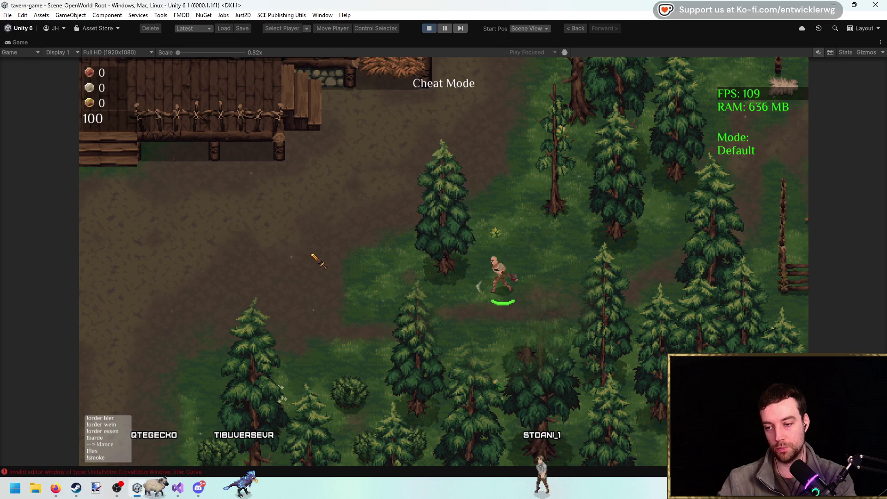
left_click(313, 256)
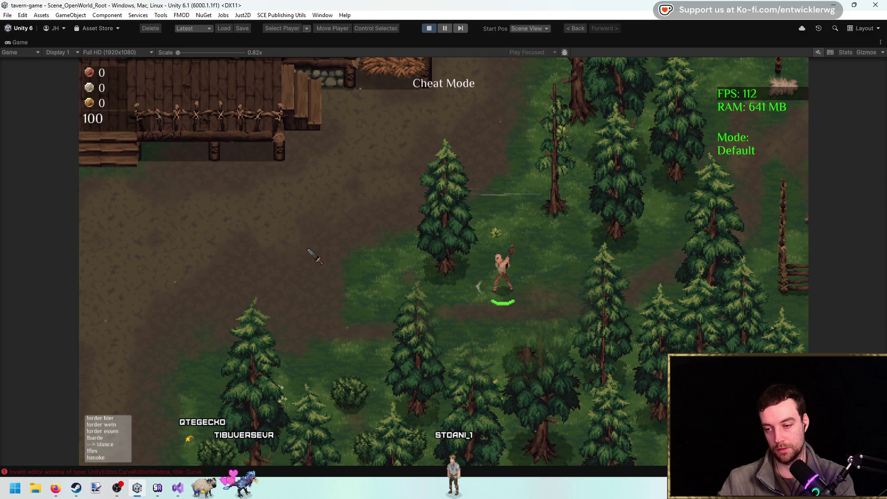
left_click_drag(171, 52, 208, 52)
left_click(319, 154)
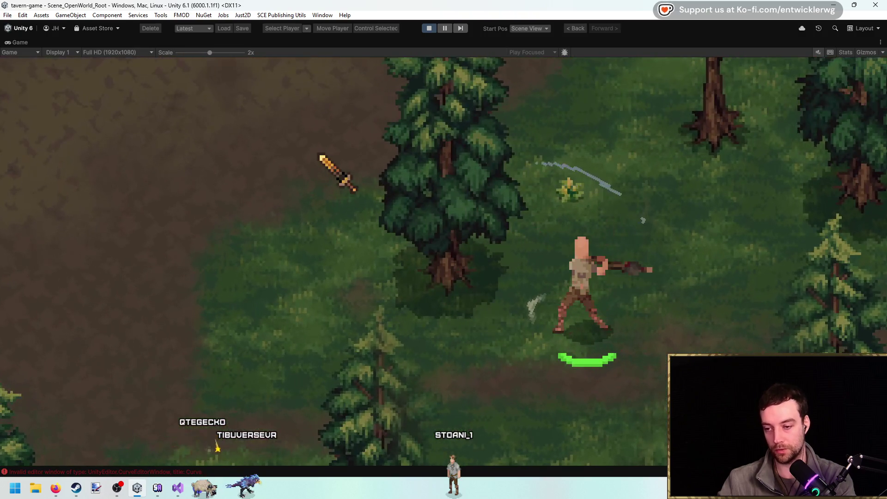
left_click(316, 152)
left_click(411, 333)
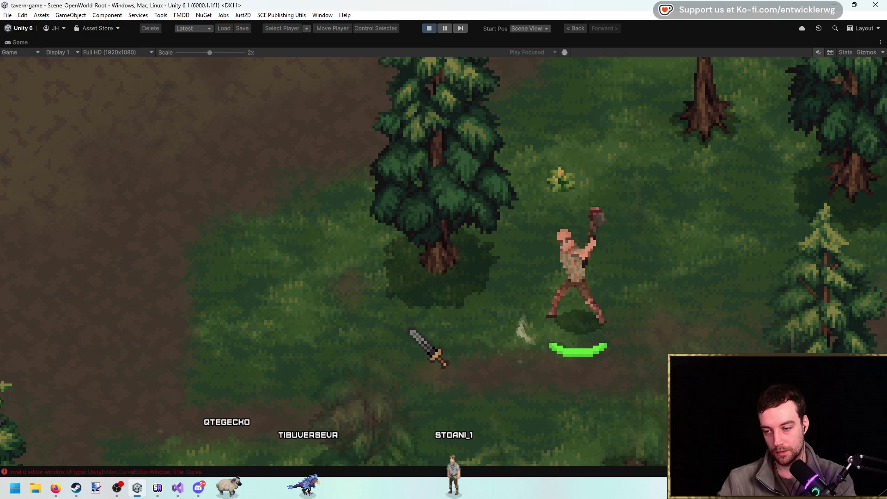
left_click(390, 328)
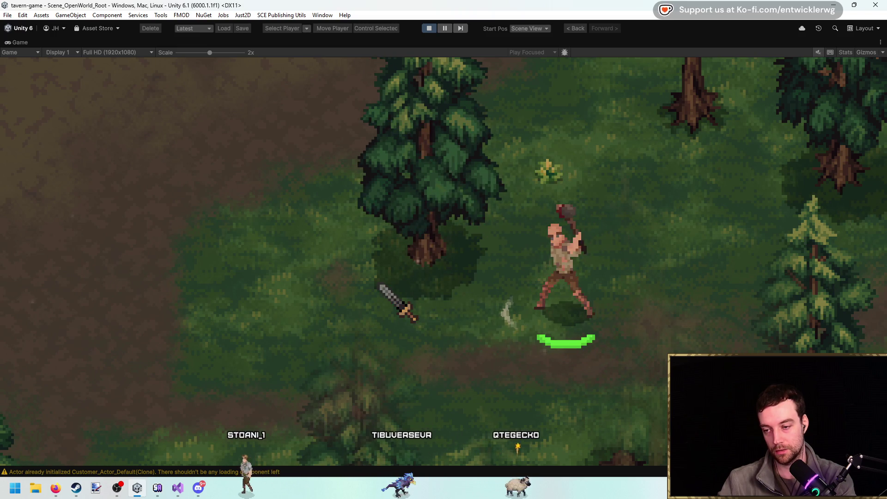
left_click_drag(210, 53, 178, 52)
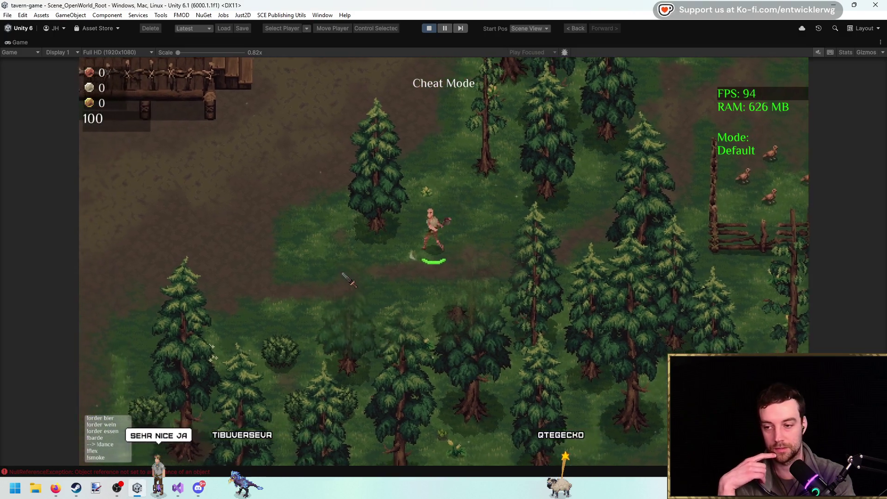
Strike the nearby spruce several times, then stop the game and select the spruce in the Scene.
left_click(349, 281)
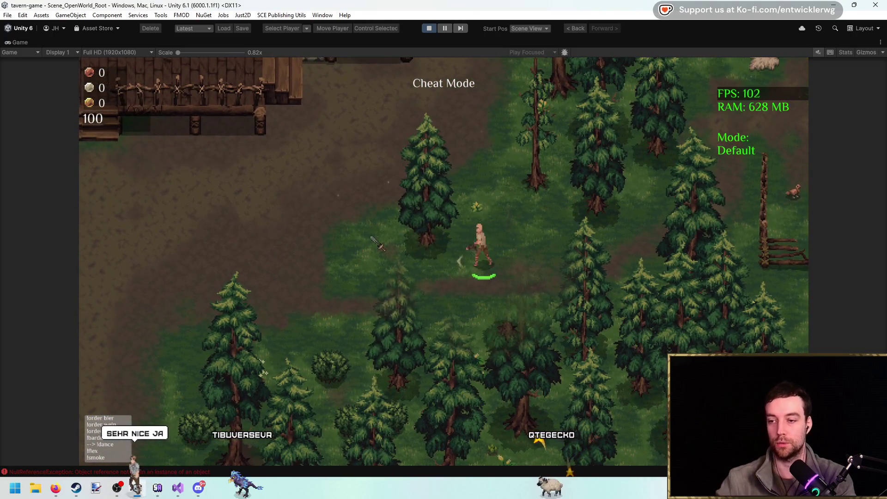
key("a")
key("w")
left_click(523, 275)
left_click(524, 276)
left_click(522, 266)
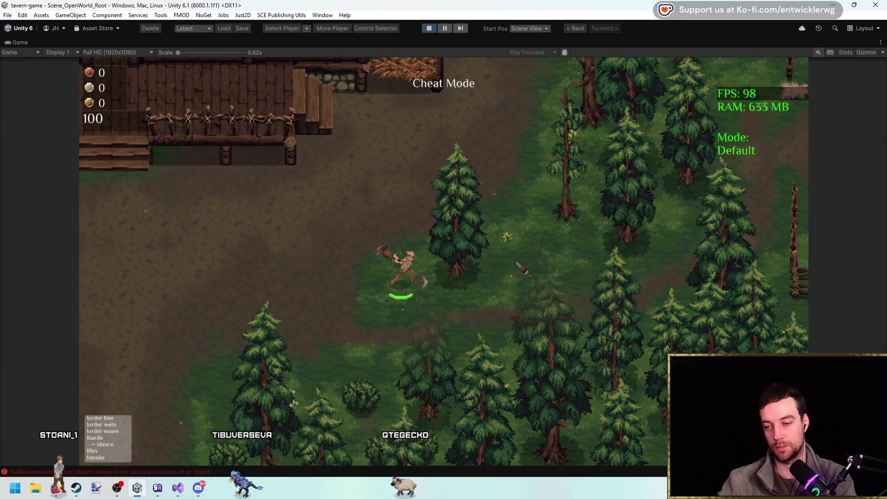
key("w")
key("a")
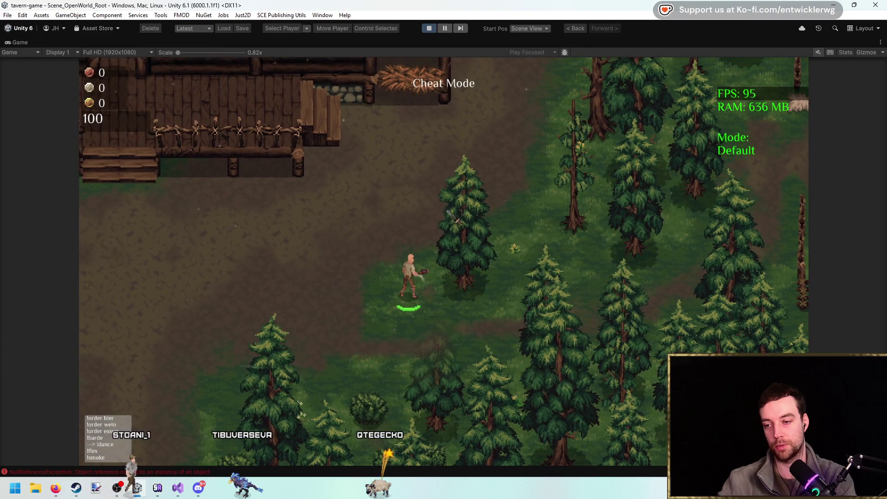
left_click(430, 27)
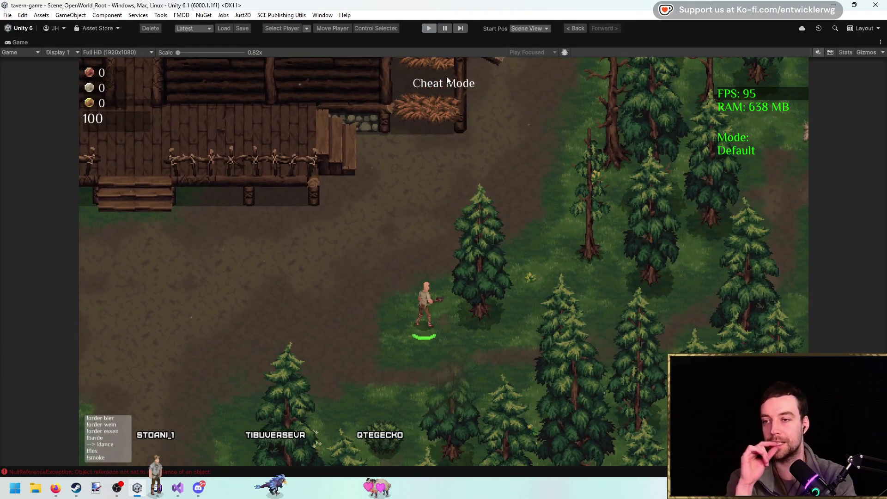
left_click(481, 225)
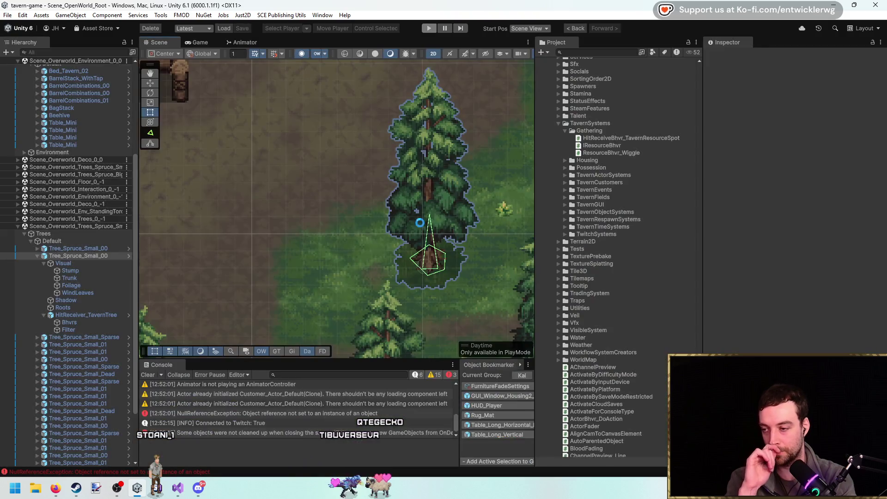
Frame the spruce tree and inspect its Shadow, WindLeaves, Visual and HitReceiver_TavernTree children.
key("f")
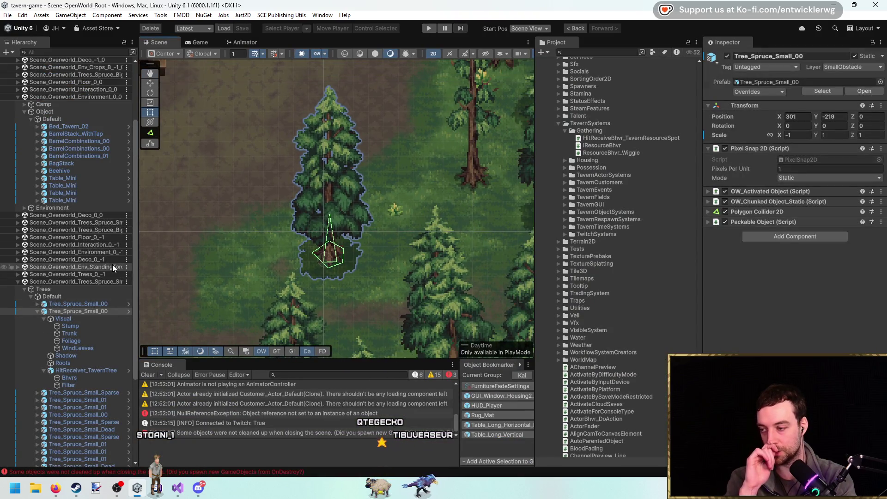
left_click(96, 301)
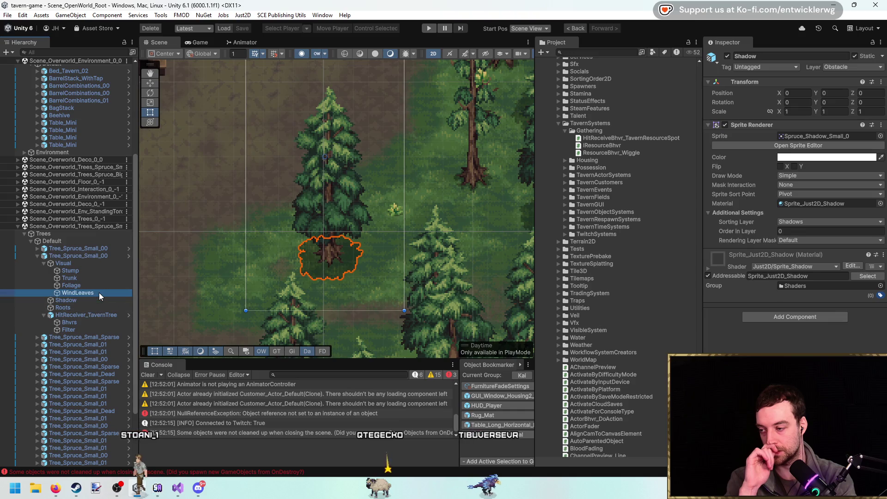
left_click(99, 293)
left_click(95, 262)
key("Left")
key("Left")
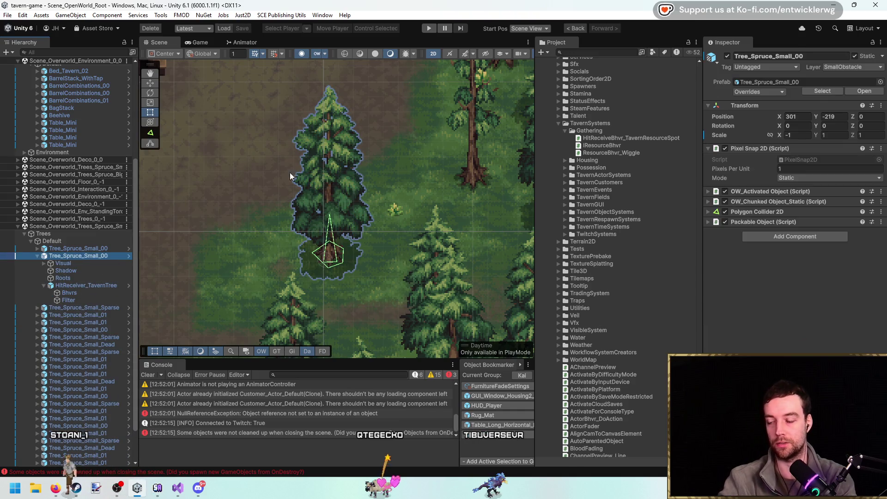
left_click(99, 286)
key("Left")
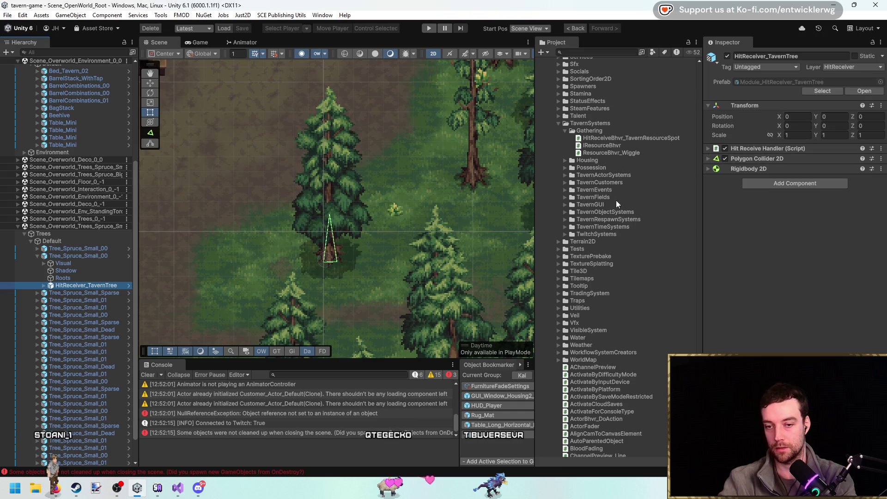
Search the project for 'leaf t:prefab' and open Particle_Leaf_Big_1 in prefab mode.
left_click(594, 52)
type("leaf")
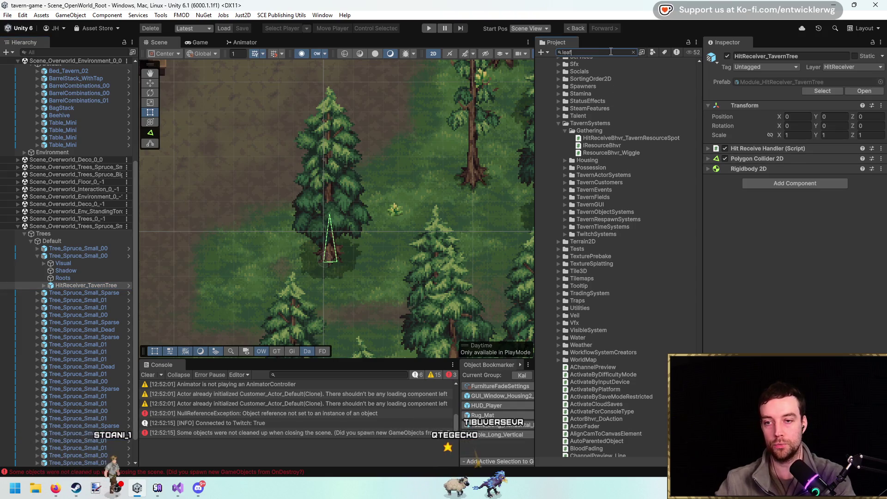
type(" t:prefab")
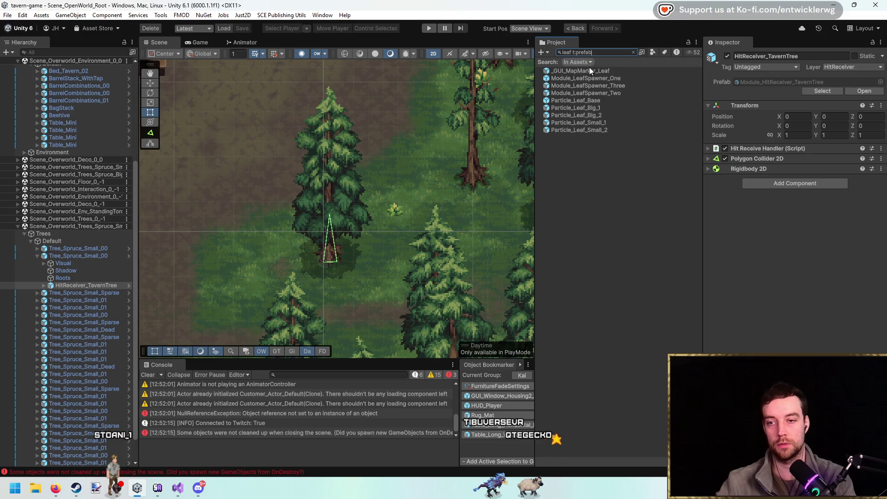
left_click(604, 108)
key("Down")
key("Down")
key("Down")
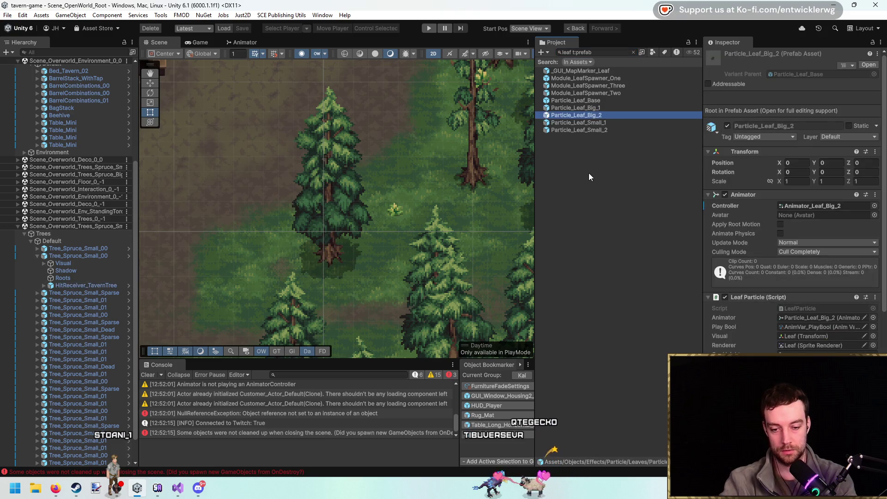
key("Up")
key("Up")
key("Up")
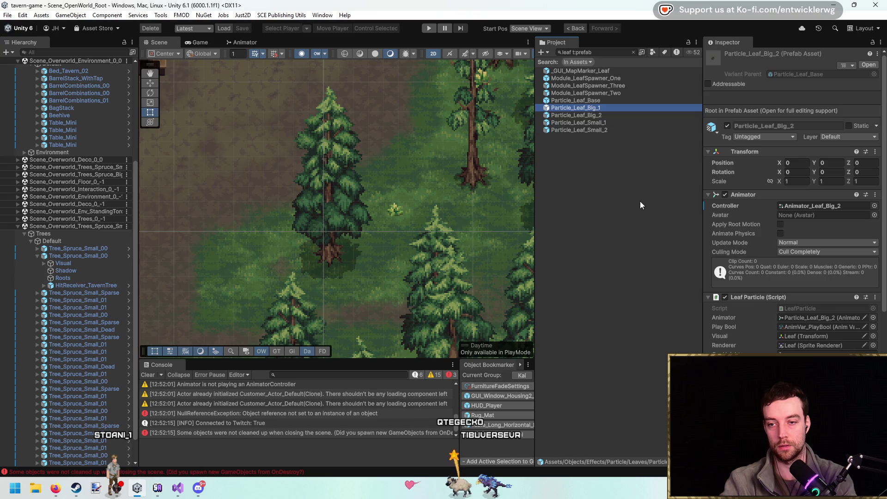
key("Return")
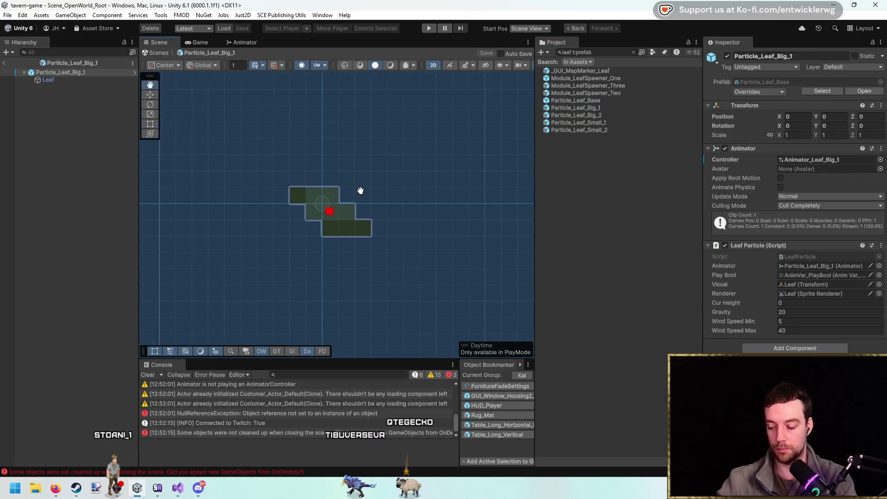
Preview the leaf's sprite animation from frame 0, then leave prefab editing.
key("ctrl+6")
left_click_drag(258, 231, 265, 303)
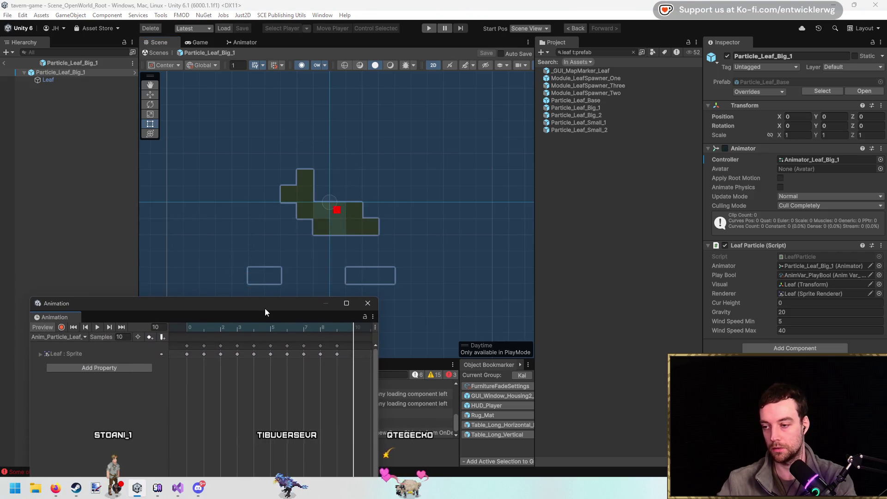
left_click(190, 327)
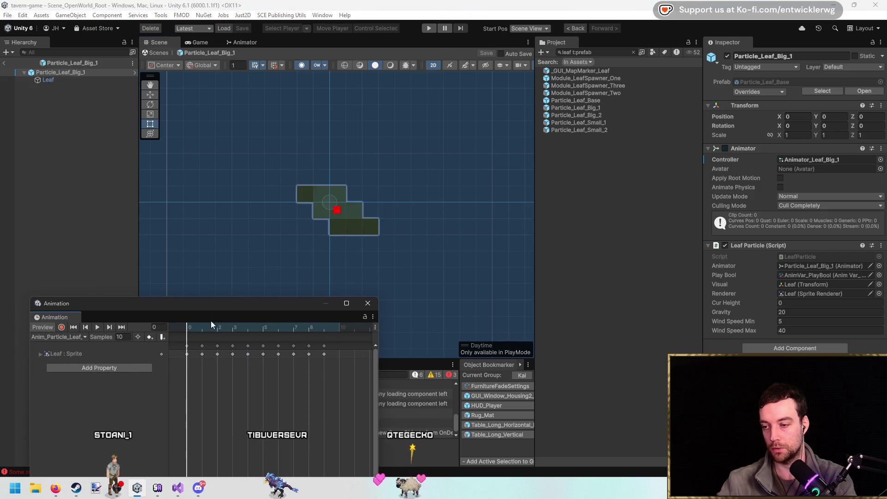
left_click(367, 303)
left_click(81, 75)
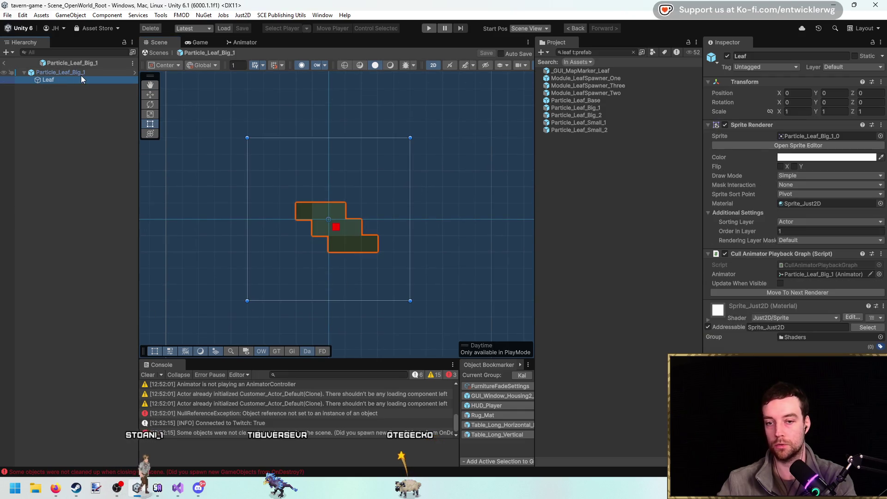
left_click(6, 63)
Reopen Particle_Leaf_Big_1 and locate its LeafParticle script.
left_click_drag(403, 189, 389, 216)
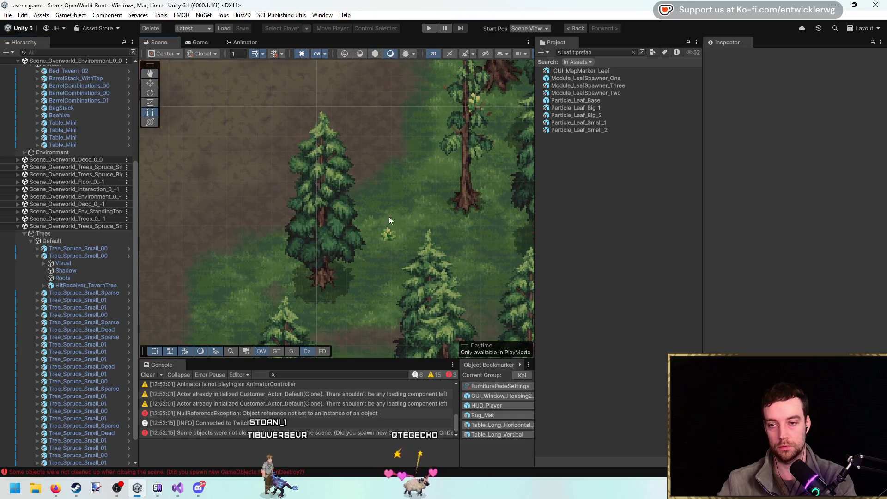
double_click(598, 107)
left_click(811, 257)
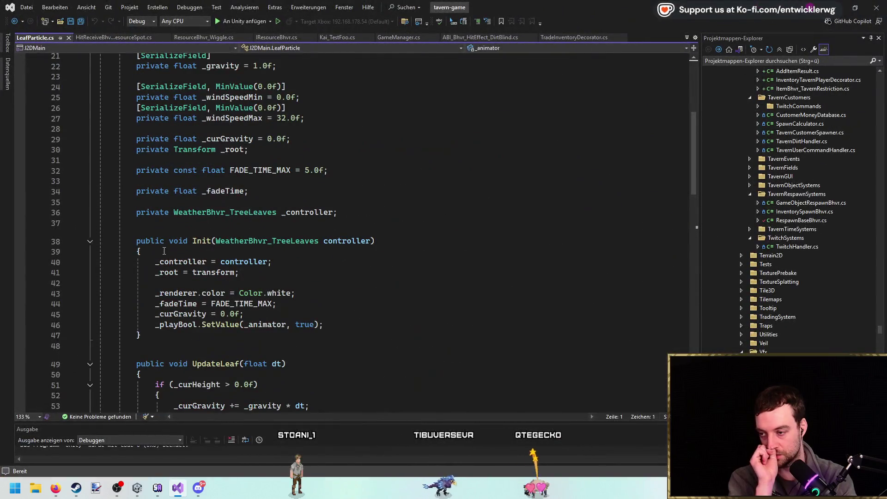
scroll(351, 261, "down", 2)
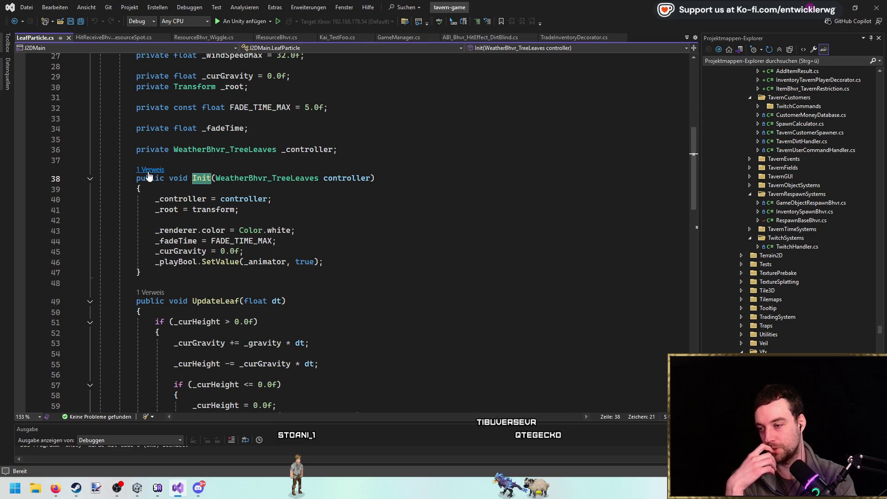
left_click(283, 179)
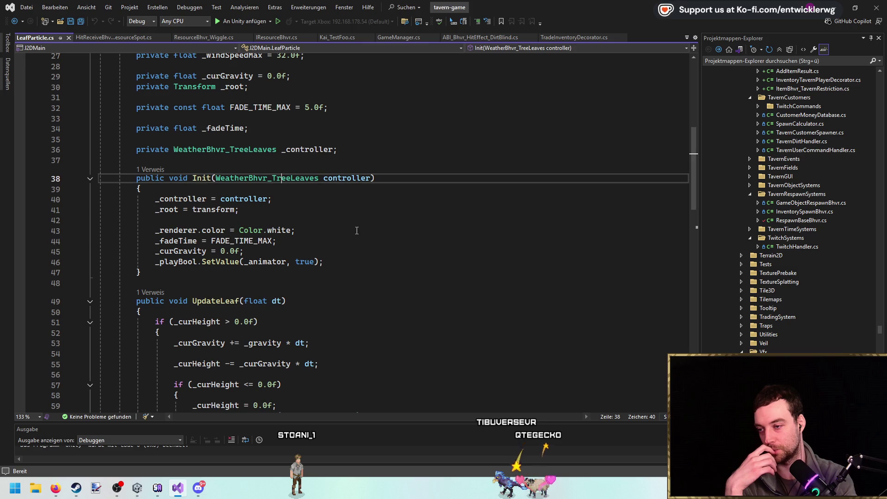
scroll(331, 213, "down", 10)
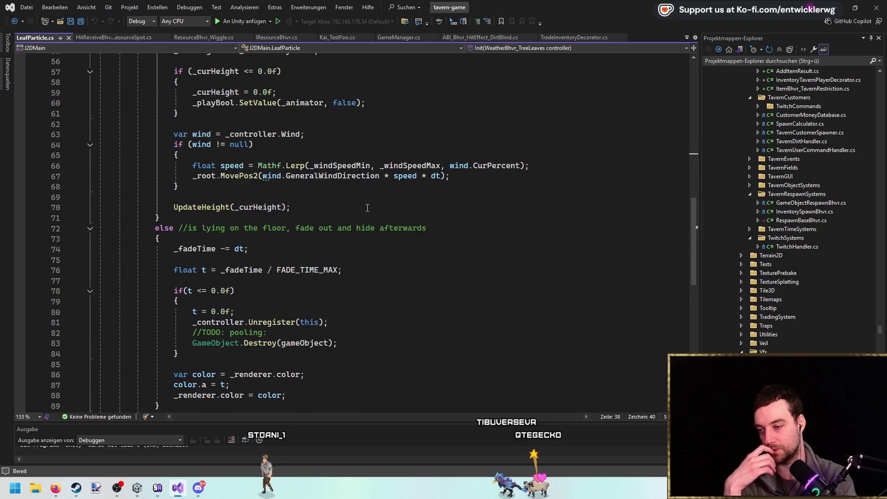
scroll(367, 208, "down", 4)
scroll(367, 205, "down", 5)
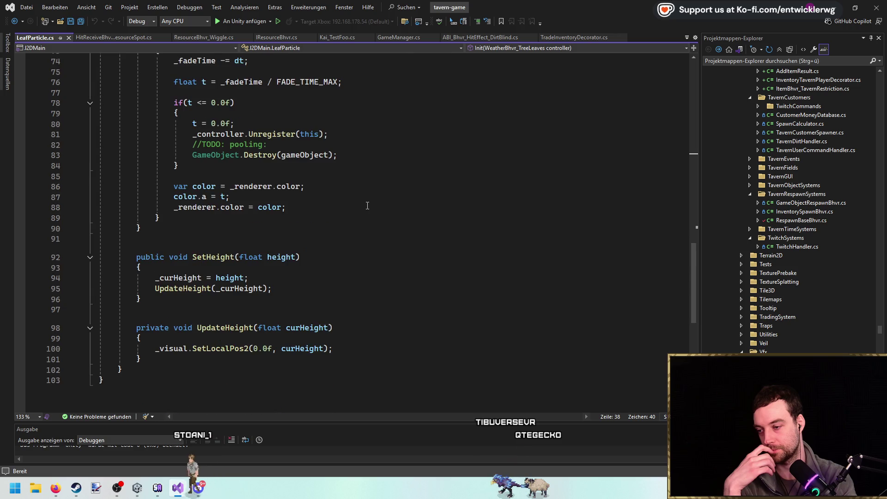
scroll(365, 204, "up", 8)
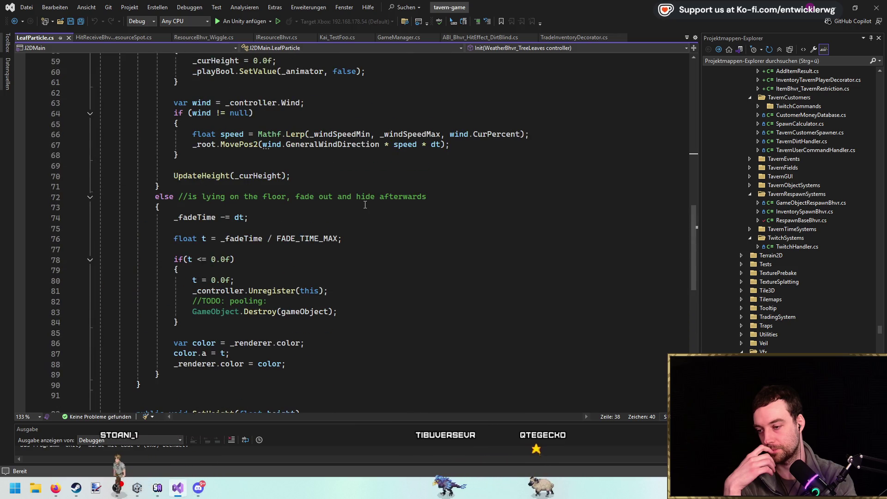
left_click_drag(99, 290, 340, 312)
left_click(351, 291)
scroll(352, 299, "up", 19)
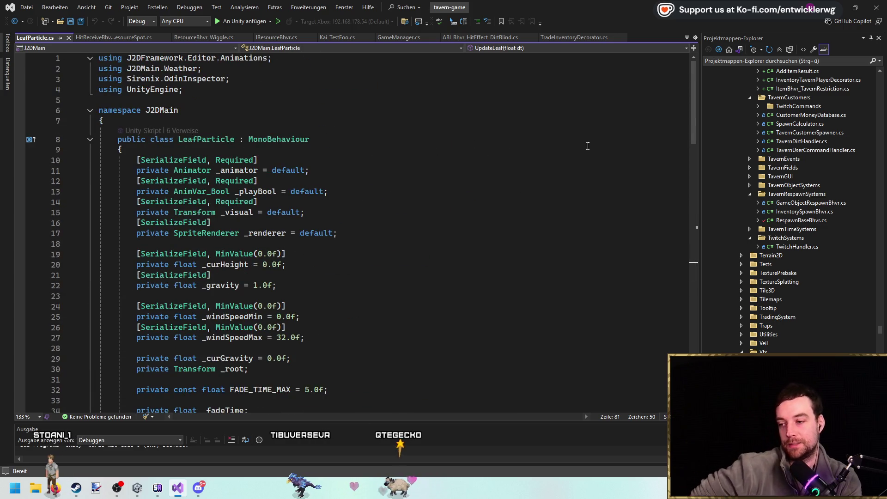
double_click(221, 139)
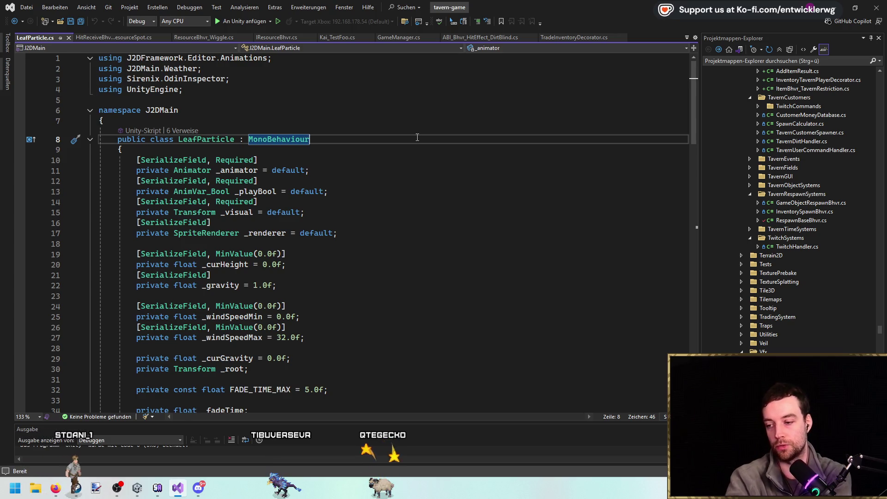
scroll(435, 179, "down", 12)
left_click(347, 84)
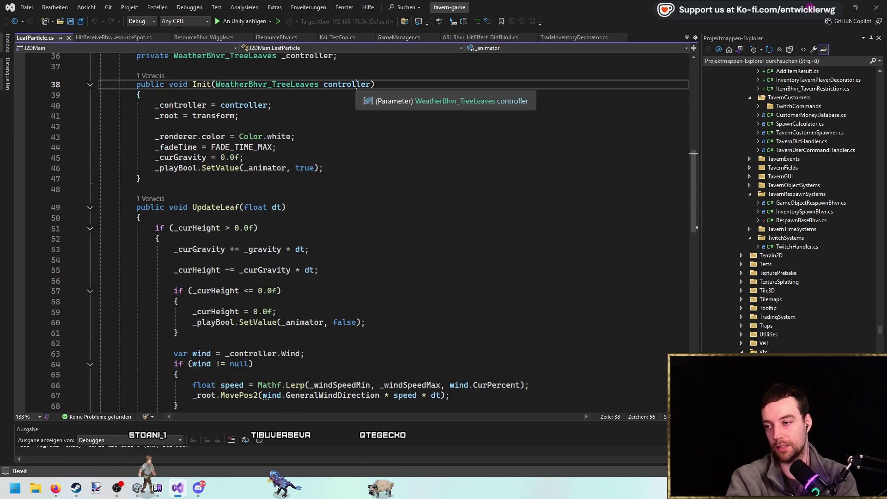
scroll(347, 93, "up", 1)
left_click(194, 136)
double_click(194, 136)
key("ctrl+f")
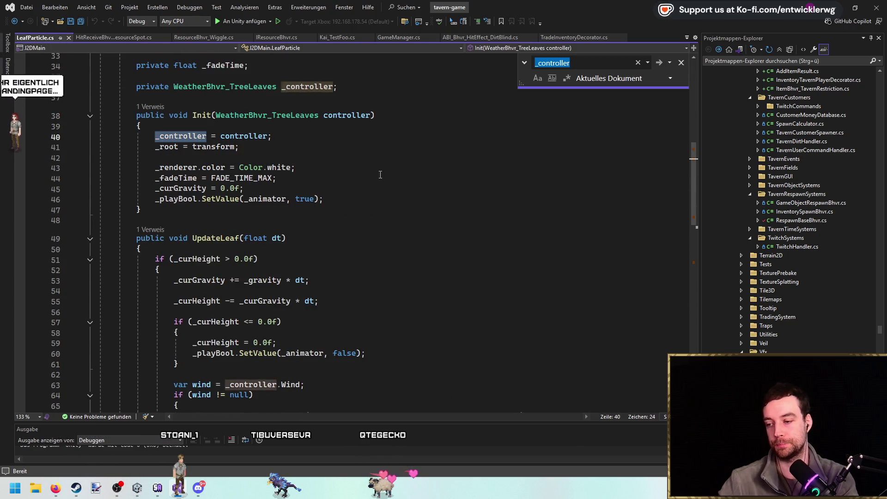
scroll(448, 174, "down", 5)
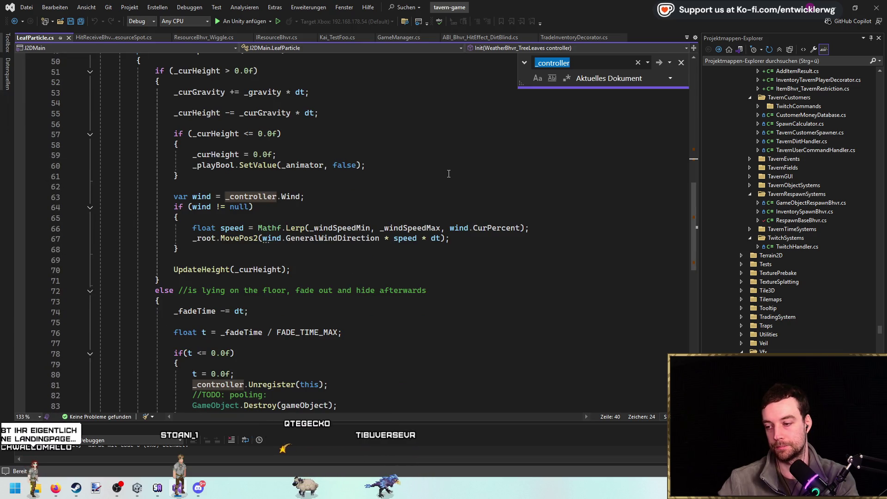
scroll(416, 239, "up", 3)
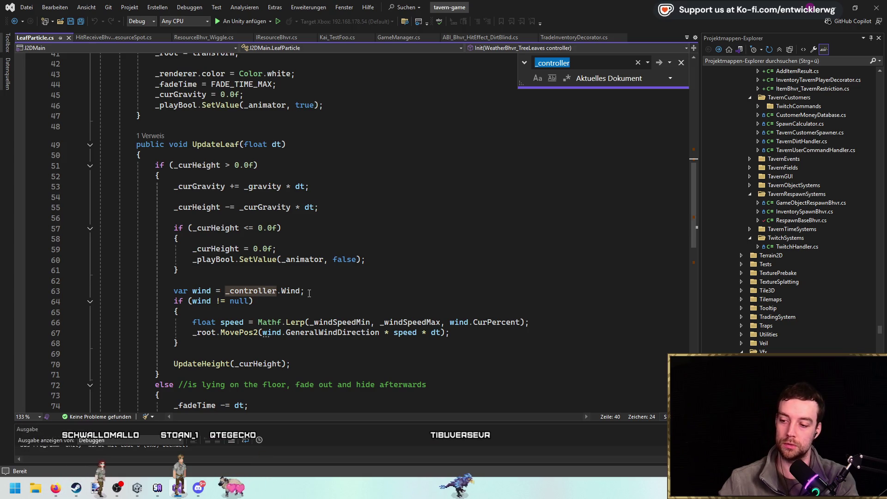
scroll(349, 213, "up", 5)
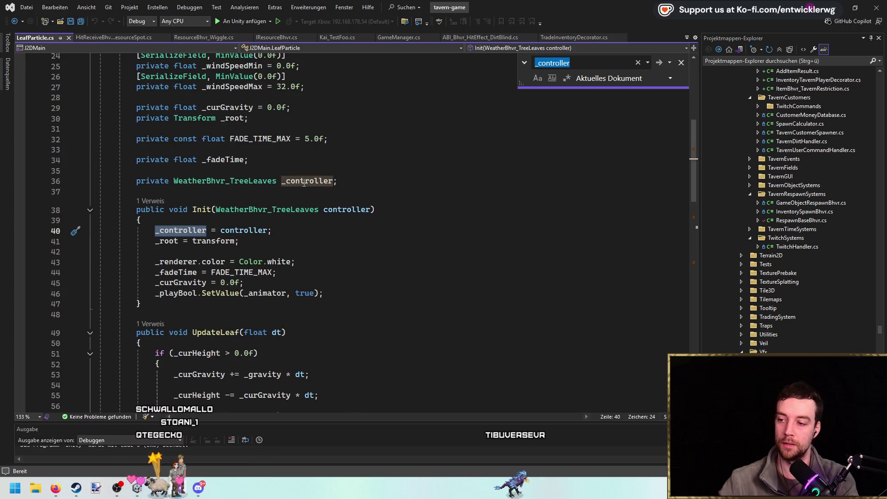
key("shift+F3")
scroll(693, 222, "down", 6)
mouse_move(706, 219)
left_mouse_down()
mouse_move(709, 254)
mouse_move(708, 218)
left_mouse_up()
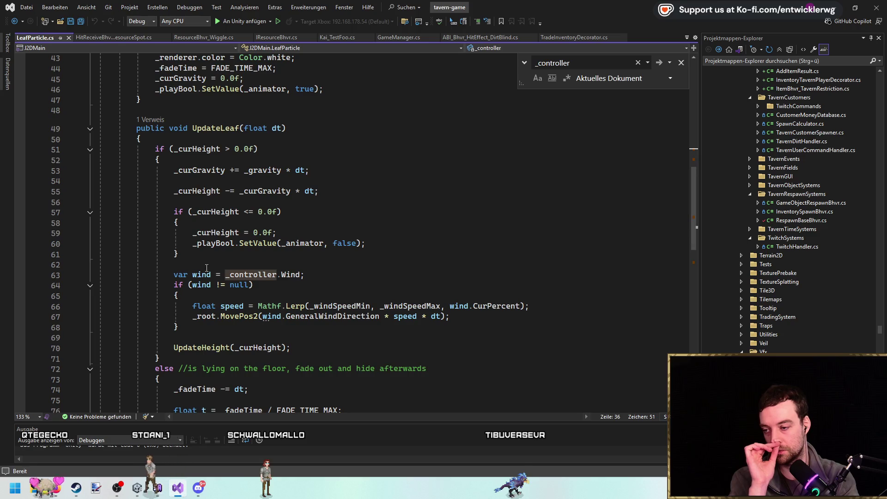
double_click(199, 286)
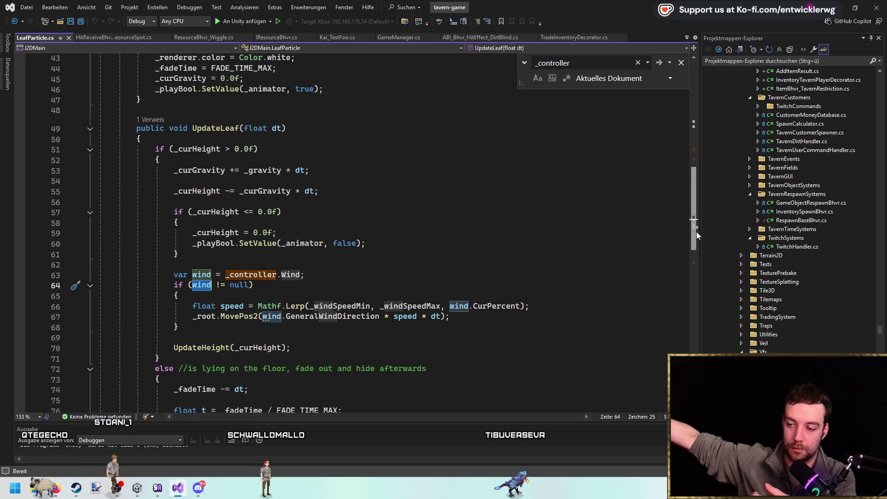
scroll(152, 217, "up", 7)
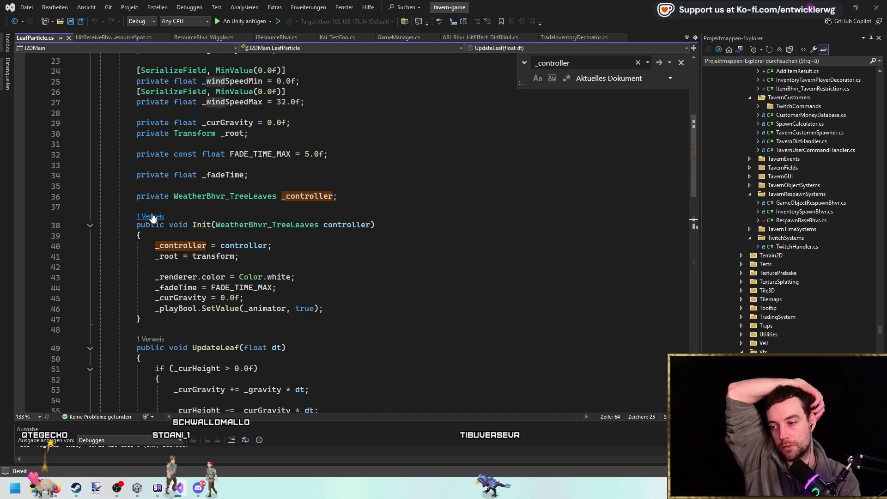
left_click(153, 217)
Open WeatherBhvr_TreeLeaves.cs at the Init call and highlight the SpawnLeaf and spawner references.
double_click(203, 191)
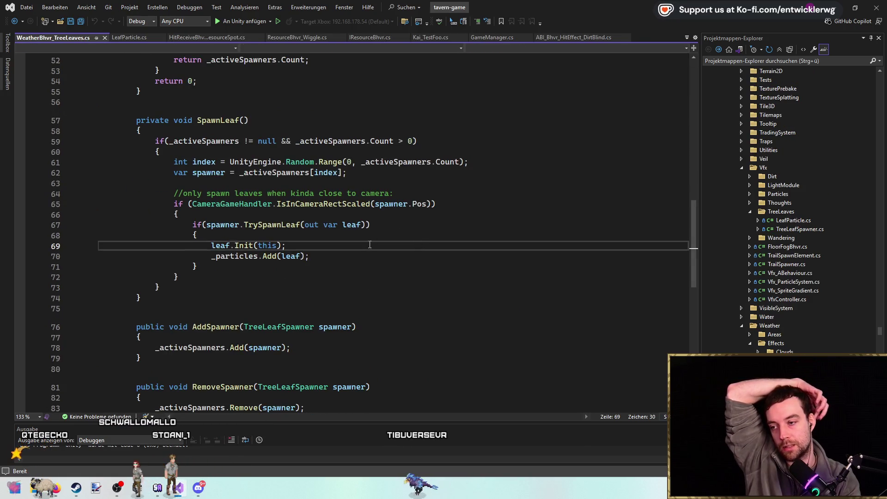
scroll(356, 244, "up", 3)
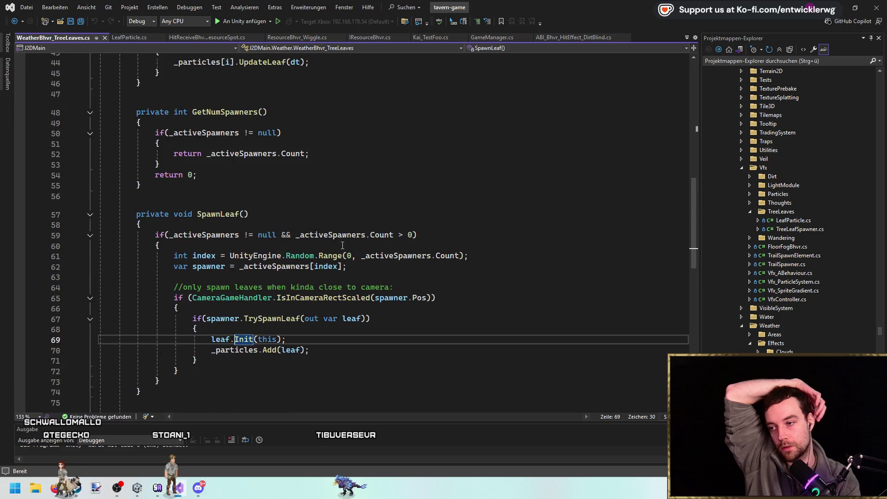
left_click(239, 214)
scroll(323, 259, "down", 2)
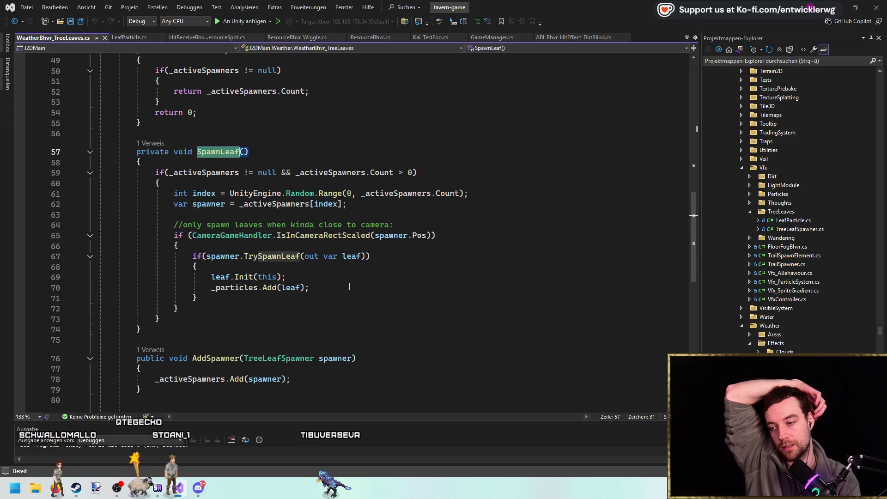
left_click(215, 257)
left_click(421, 209)
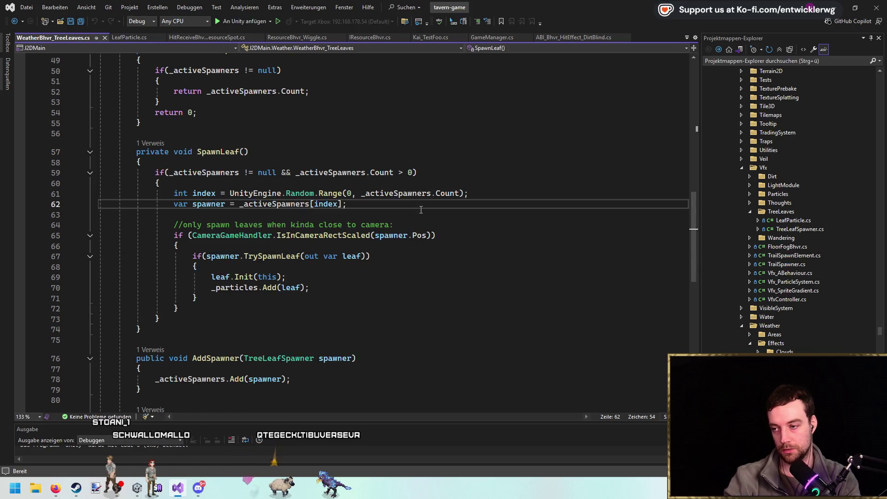
left_click(405, 287)
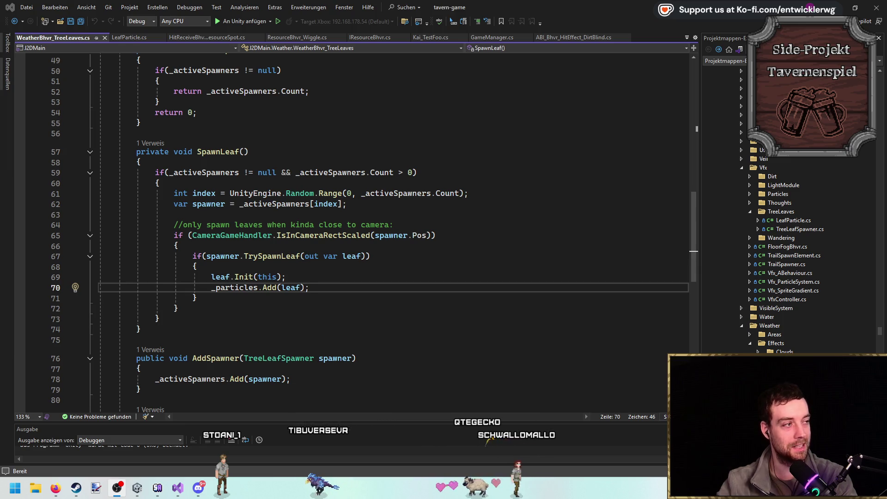
Highlight every use of _particles across SpawnLeaf and Unregister.
key("alt+Tab")
key("alt+Tab")
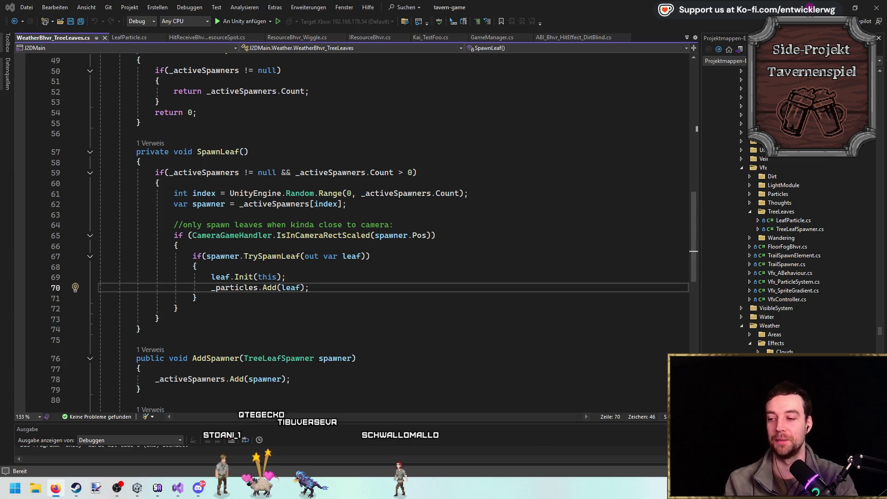
double_click(239, 288)
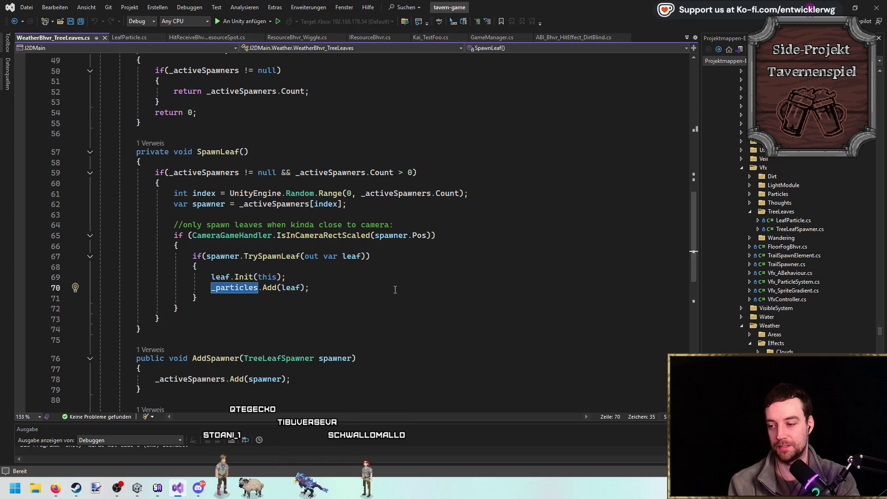
scroll(395, 290, "down", 5)
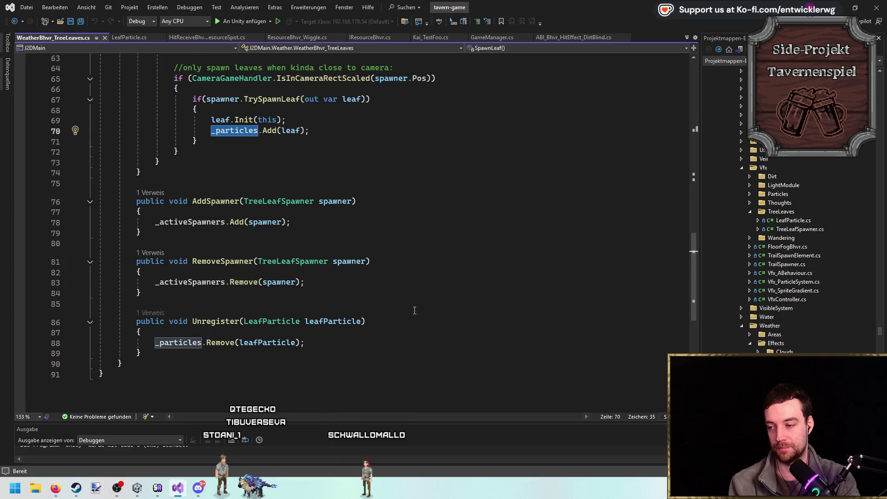
scroll(415, 311, "up", 4)
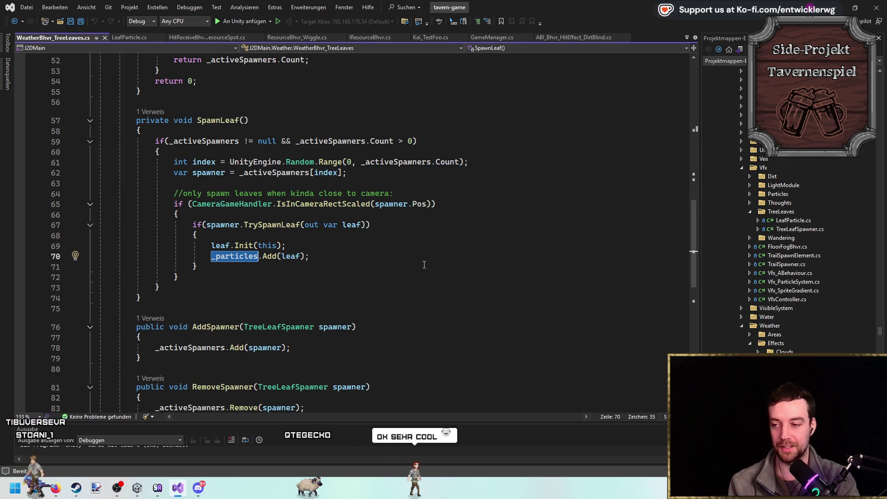
scroll(424, 265, "up", 17)
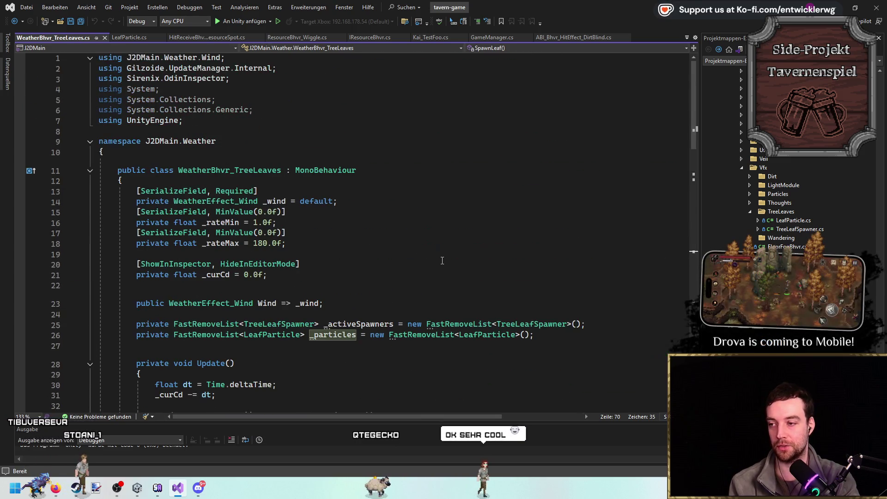
scroll(351, 166, "down", 4)
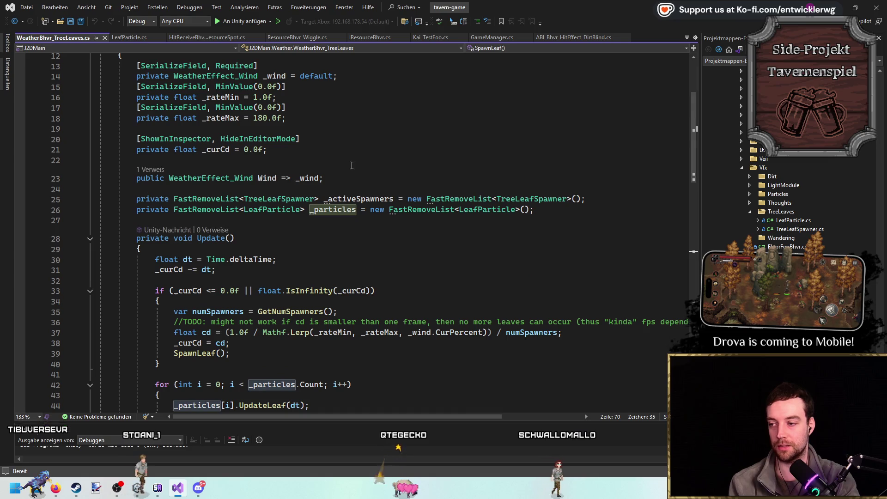
scroll(352, 165, "down", 6)
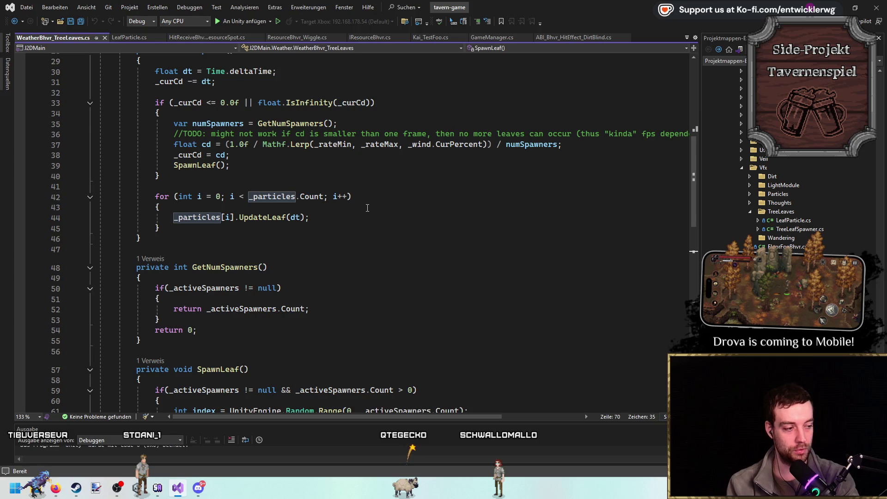
scroll(390, 236, "down", 9)
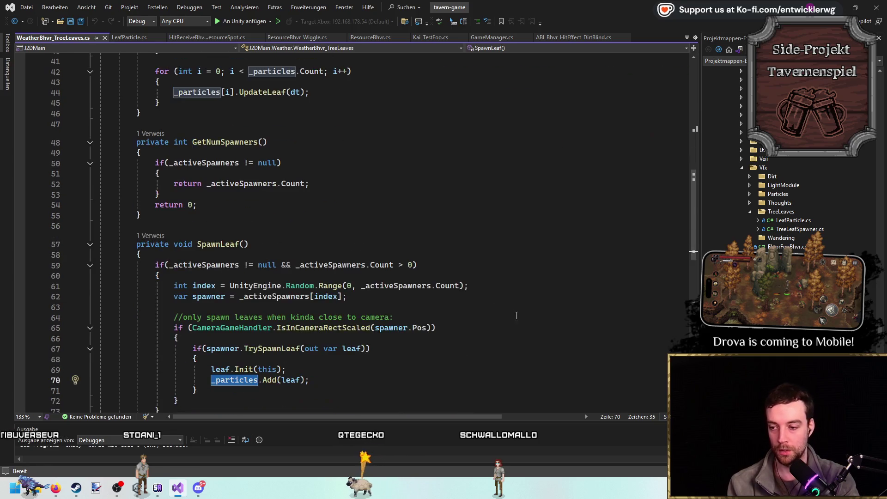
left_click(209, 140)
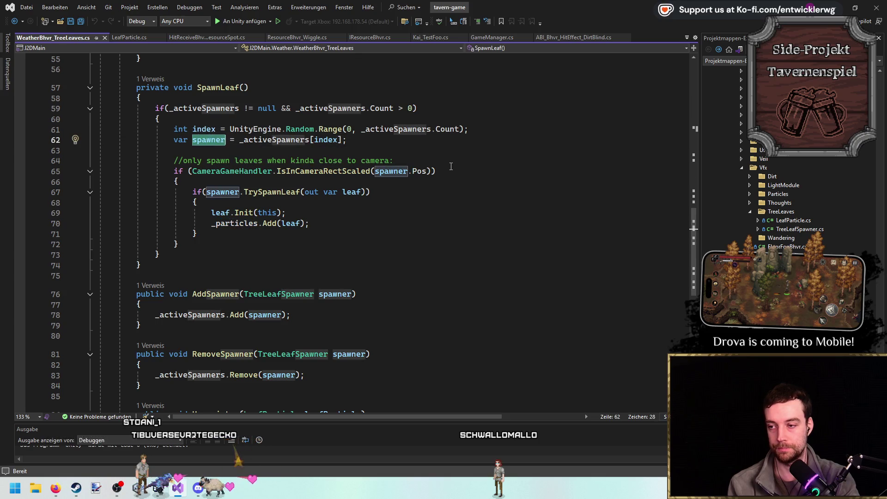
left_click_drag(102, 243, 101, 129)
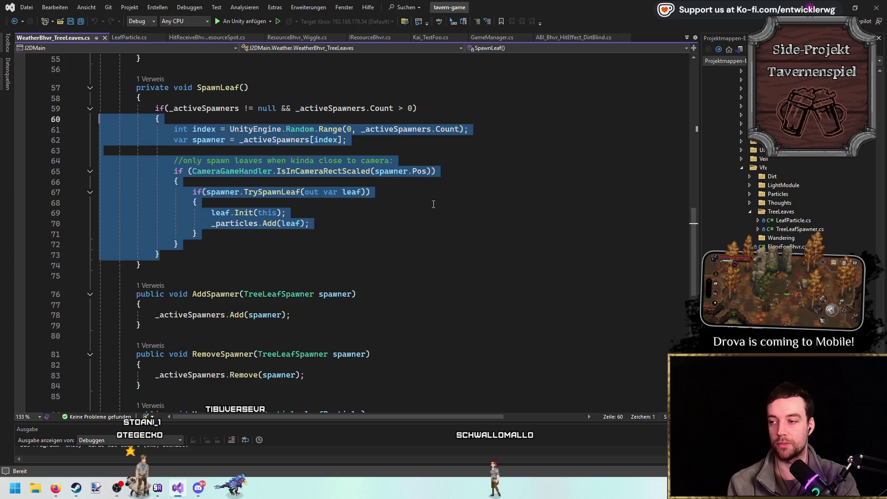
left_click(197, 203)
scroll(353, 231, "up", 4)
scroll(353, 231, "up", 8)
scroll(422, 258, "down", 11)
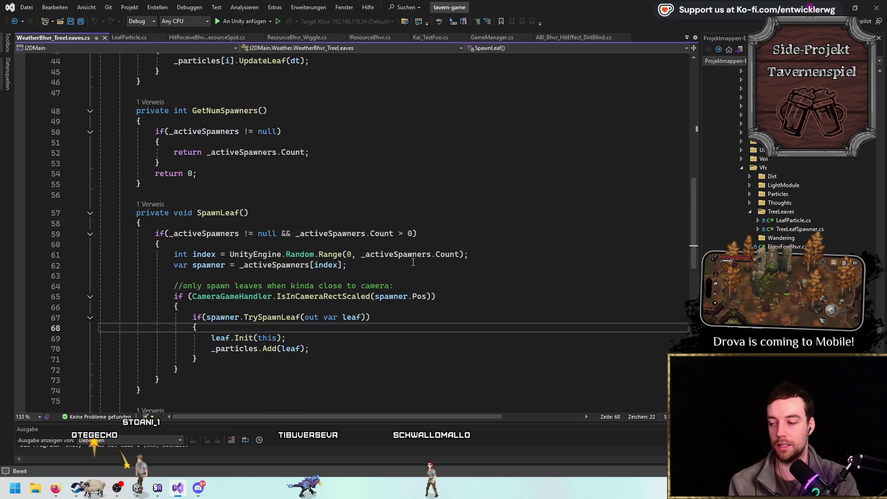
left_click(381, 226)
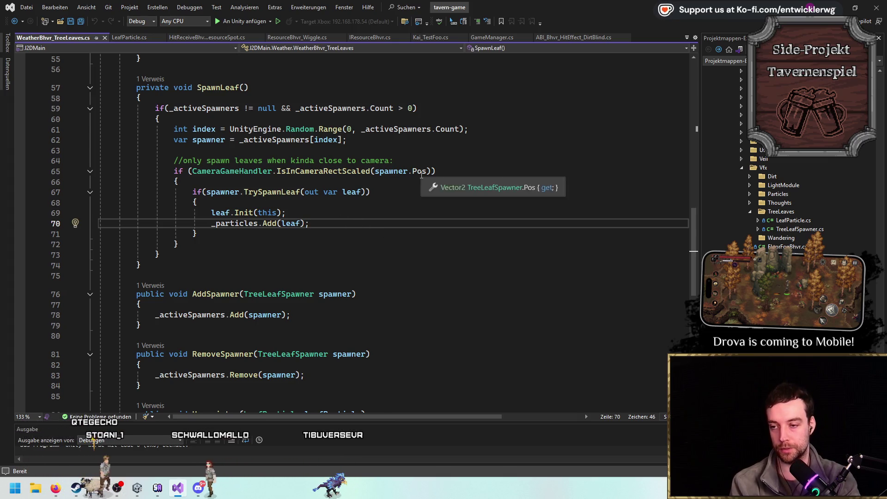
mouse_move(370, 226)
left_mouse_down()
mouse_move(192, 192)
mouse_move(194, 205)
left_mouse_up()
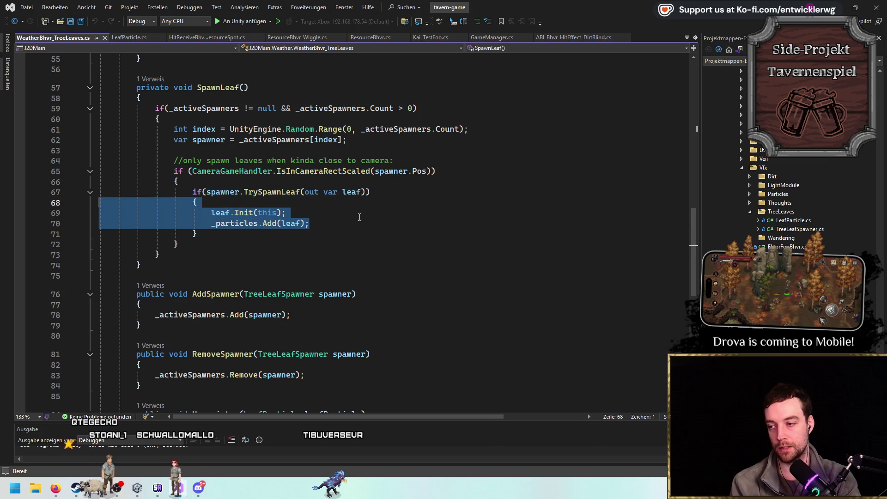
left_click_drag(319, 224, 37, 222)
left_click(404, 231)
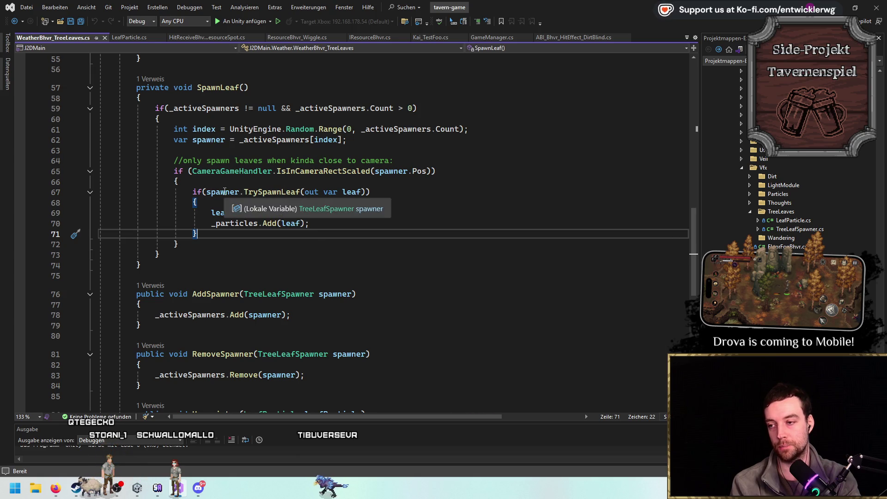
left_click(398, 129)
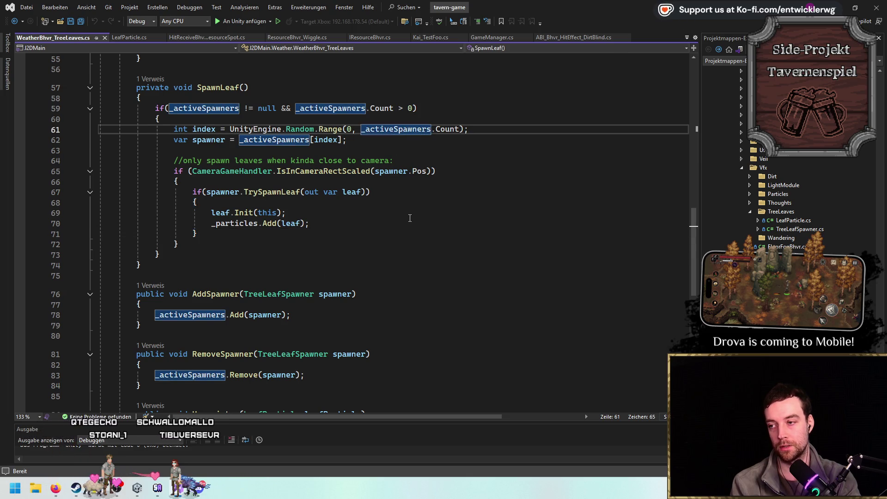
scroll(415, 180, "up", 10)
scroll(398, 224, "down", 2)
scroll(398, 223, "down", 5)
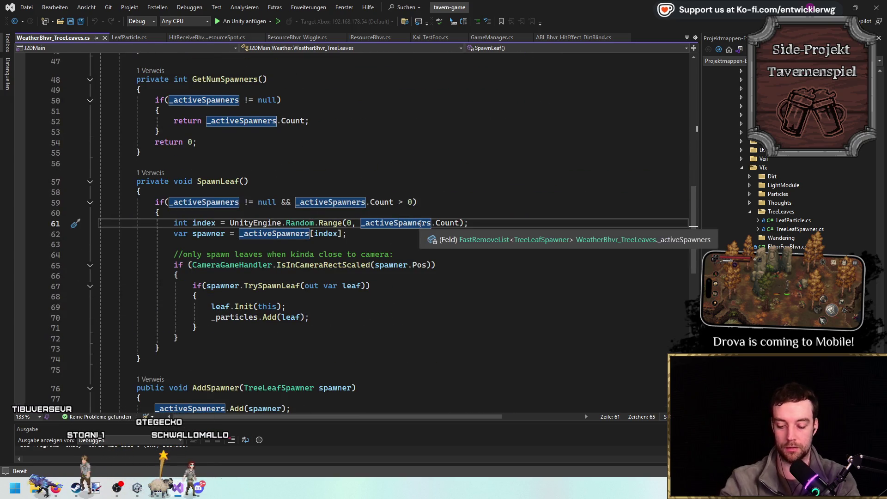
key("F12")
key("ctrl+Left")
key("ctrl+Left")
Go to the TreeLeafSpawner definition and view the single reference to TrySpawnLeaf.
key("F12")
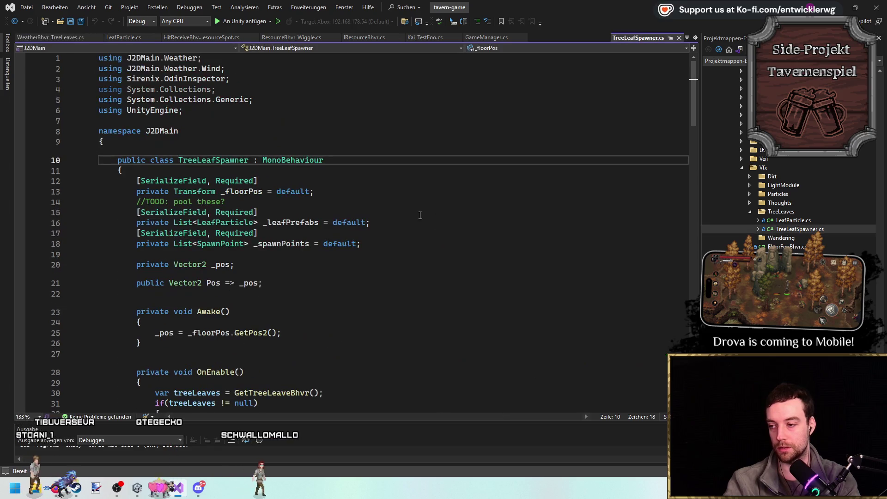
scroll(406, 211, "down", 2)
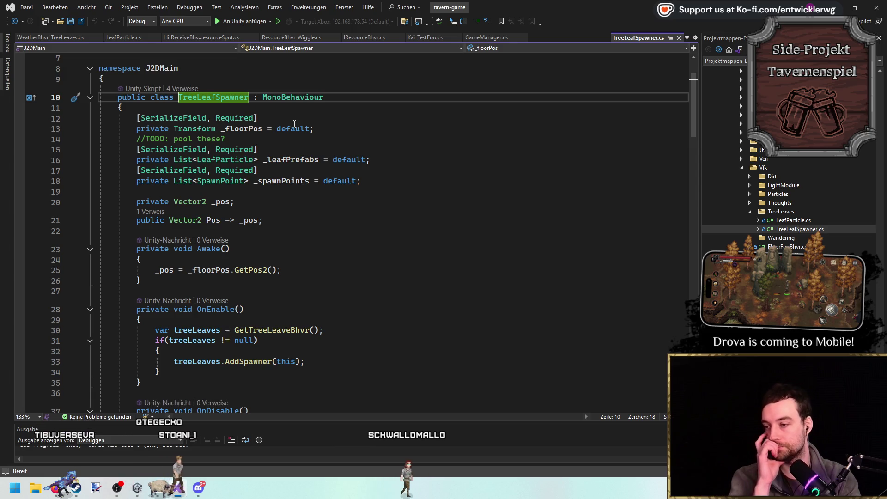
scroll(390, 139, "down", 3)
scroll(411, 136, "down", 12)
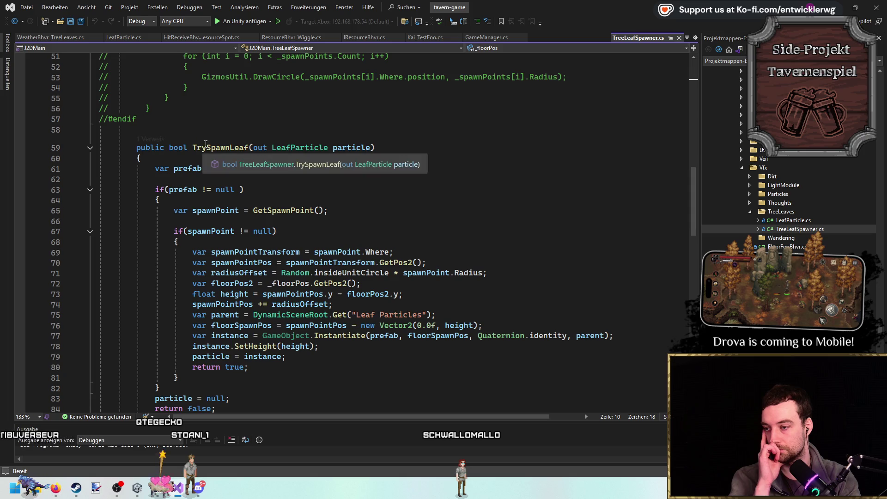
left_click(157, 141)
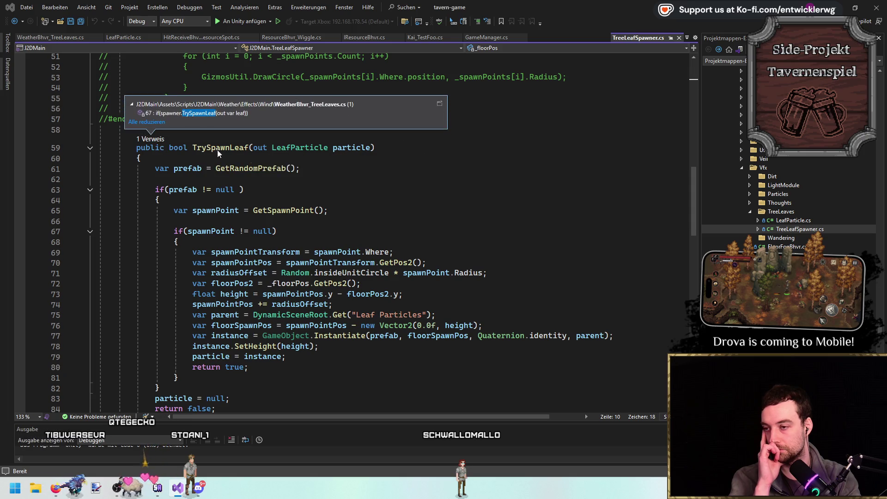
left_click(427, 148)
scroll(428, 148, "down", 11)
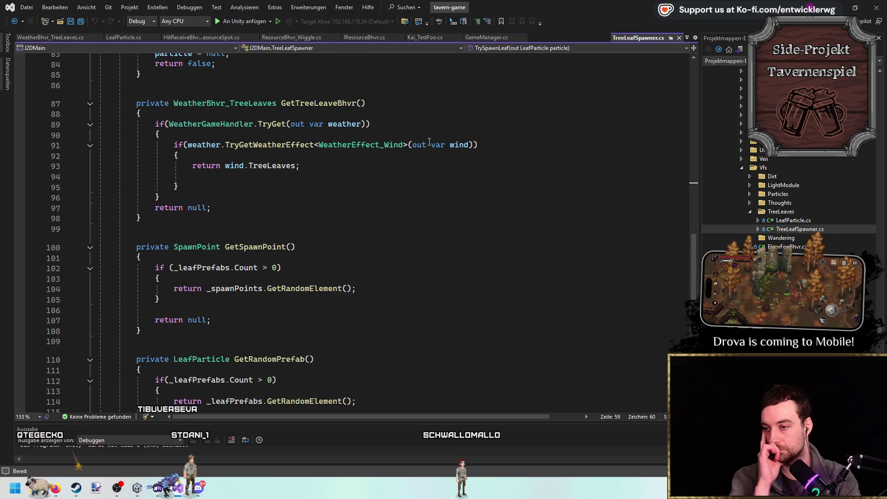
Jump back to the TreeLeafSpawner class declaration and return to Unity.
key("ctrl+minus")
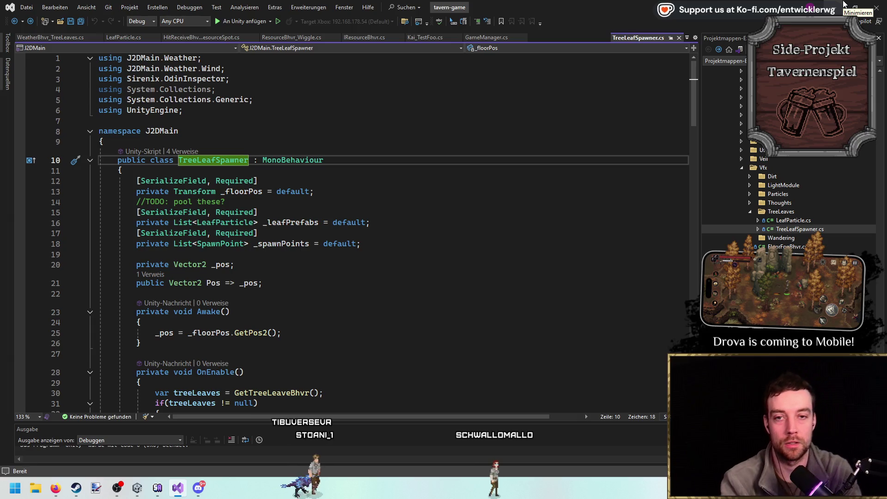
left_click(843, 4)
left_click(837, 5)
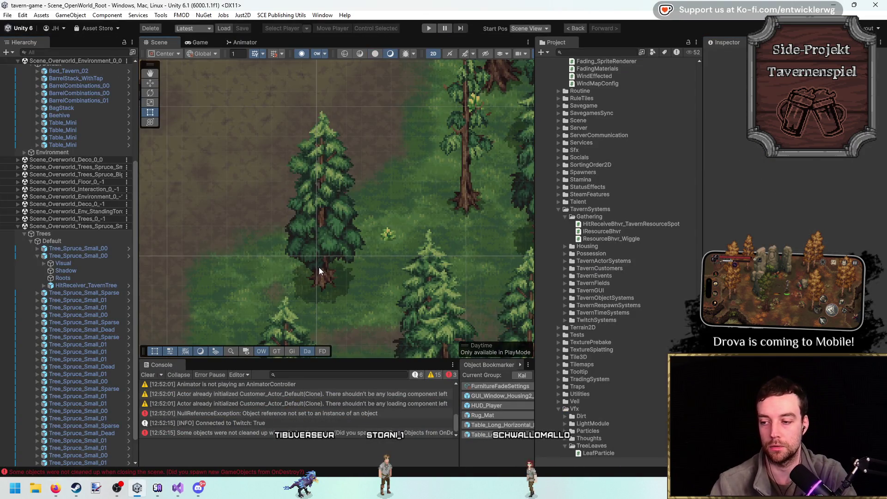
Open the spruce prefab and attach the TreeLeafSpawner script found via 'tree spawn'.
left_click(321, 268)
left_click(627, 52)
type("tree spawn")
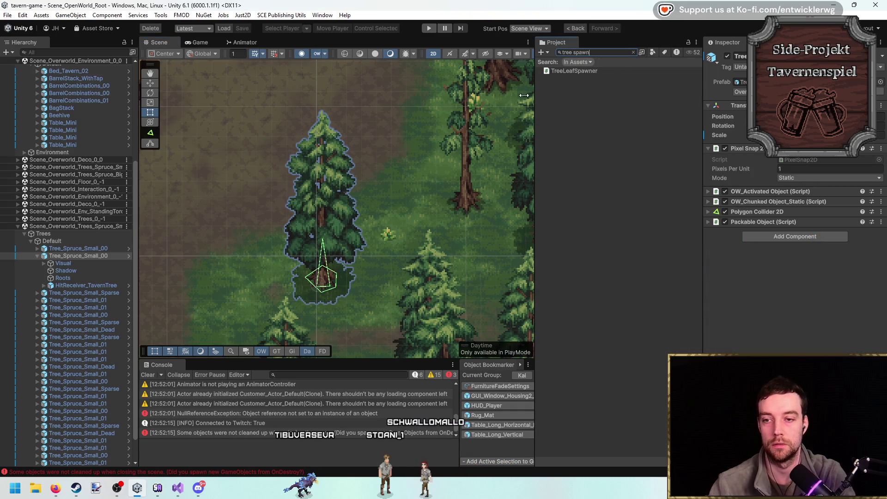
left_click(767, 91)
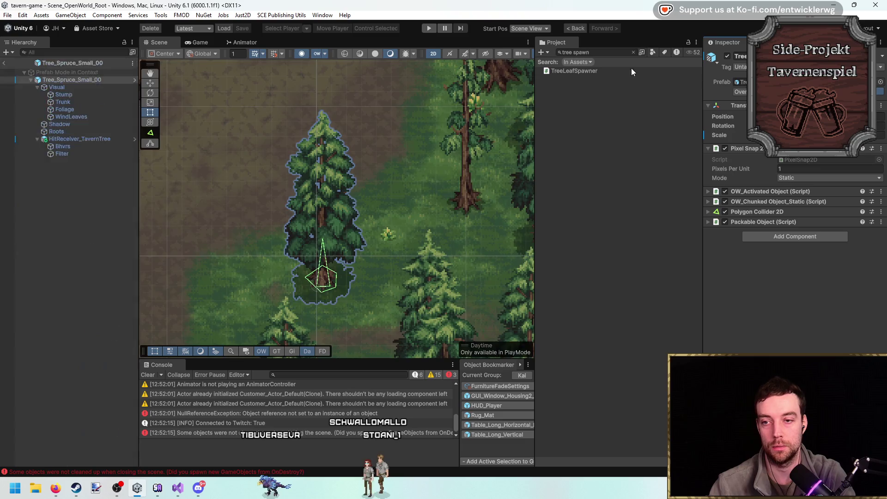
mouse_move(581, 70)
left_mouse_down()
mouse_move(802, 262)
mouse_move(786, 243)
left_mouse_up()
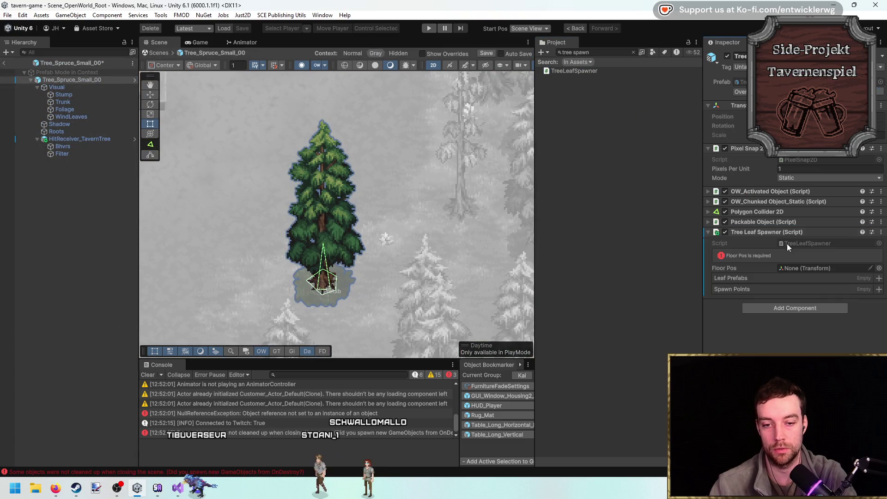
Switch handles to Pivot and assign the tree root as the spawner's Floor Pos.
key("w")
key("f")
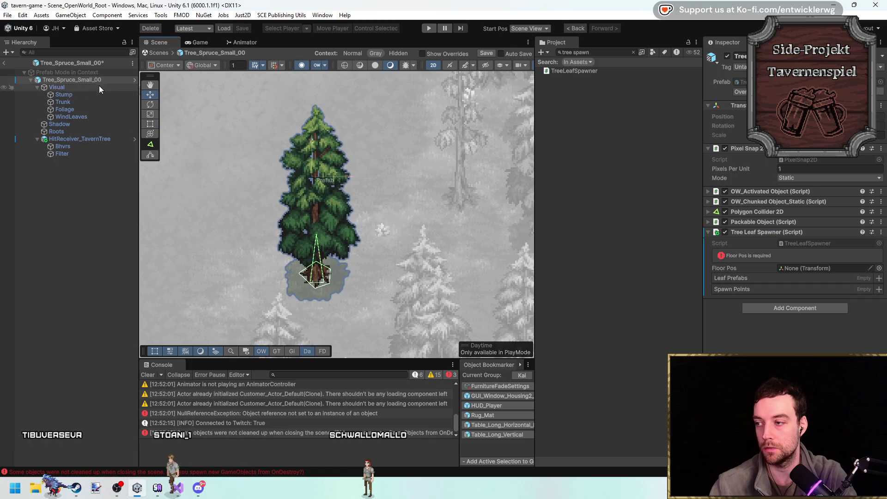
left_click(164, 65)
left_click(177, 87)
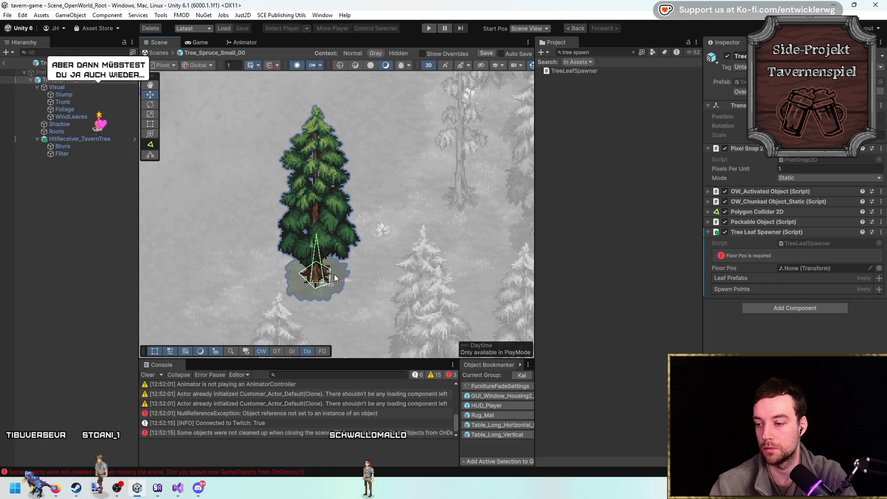
scroll(317, 282, "up", 3)
scroll(317, 286, "up", 2)
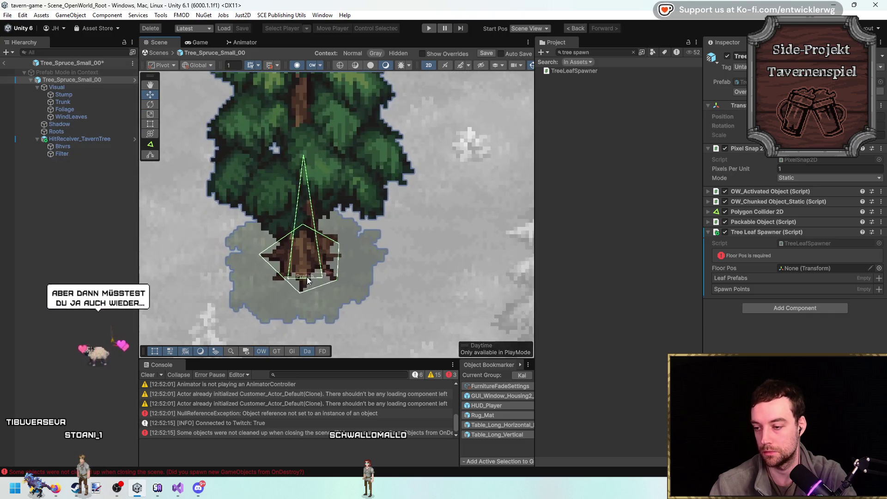
scroll(317, 287, "down", 2)
mouse_move(64, 95)
left_mouse_down()
mouse_move(567, 132)
mouse_move(820, 268)
left_mouse_up()
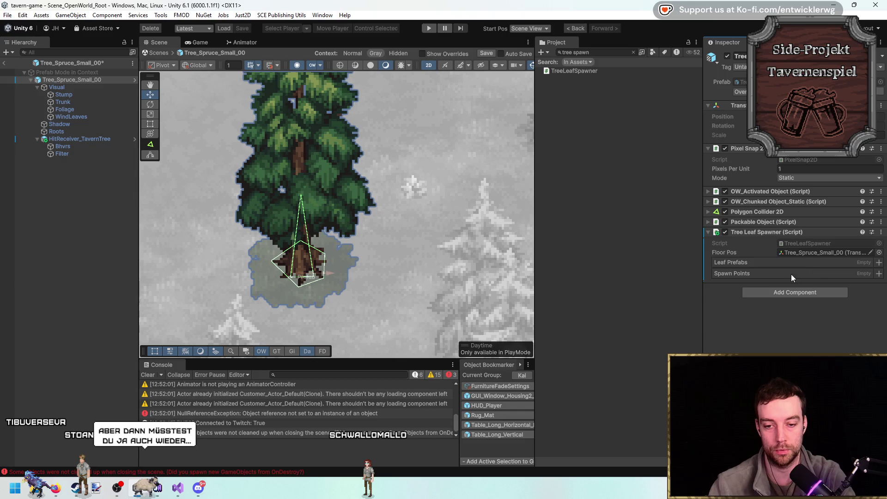
Add a first spawn point entry and inspect the tree's Visual, Stump and WindLeaves parts.
left_click(879, 274)
scroll(411, 214, "down", 1)
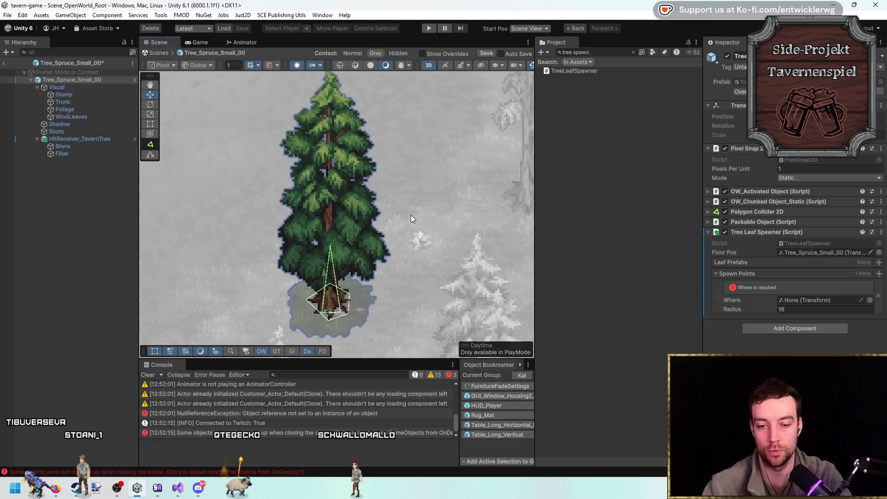
left_click(91, 87)
left_click(92, 96)
left_click(90, 80)
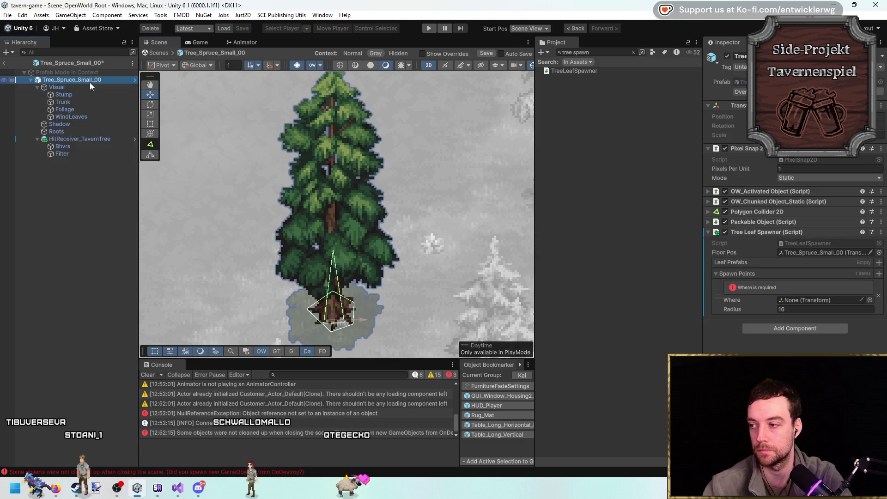
scroll(334, 159, "up", 1)
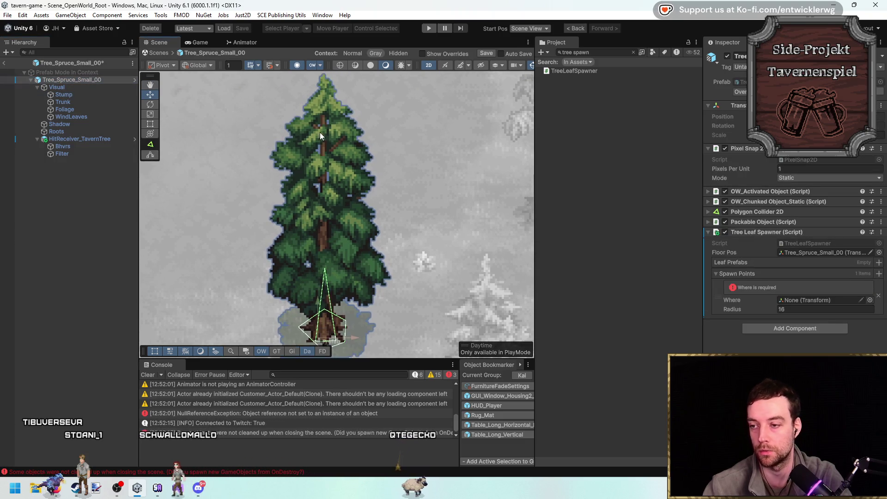
left_click(114, 118)
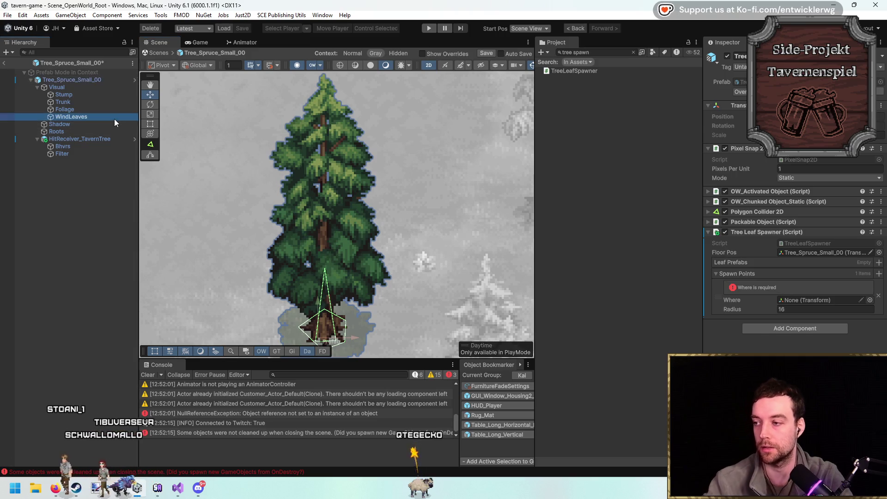
Raise Bhvrs into the tree crown and position Filter in the upper crown.
key("Up")
key("Up")
key("Up")
key("Down")
key("Down")
key("Down")
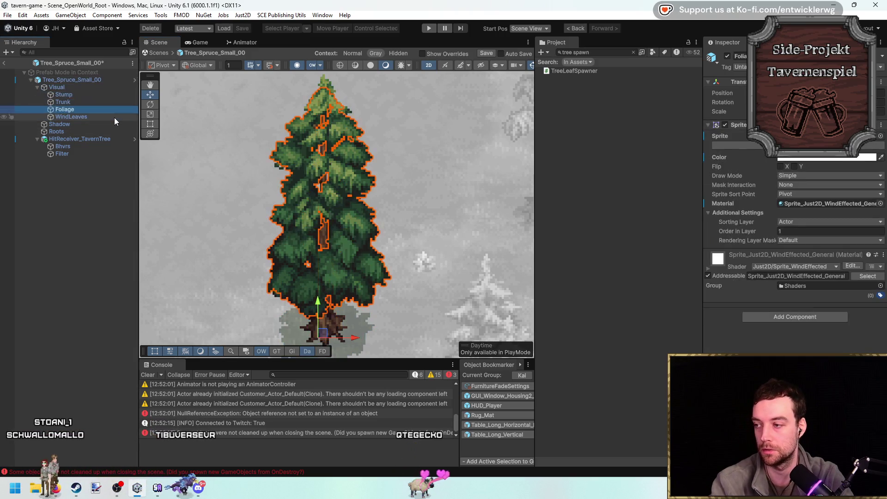
key("Down")
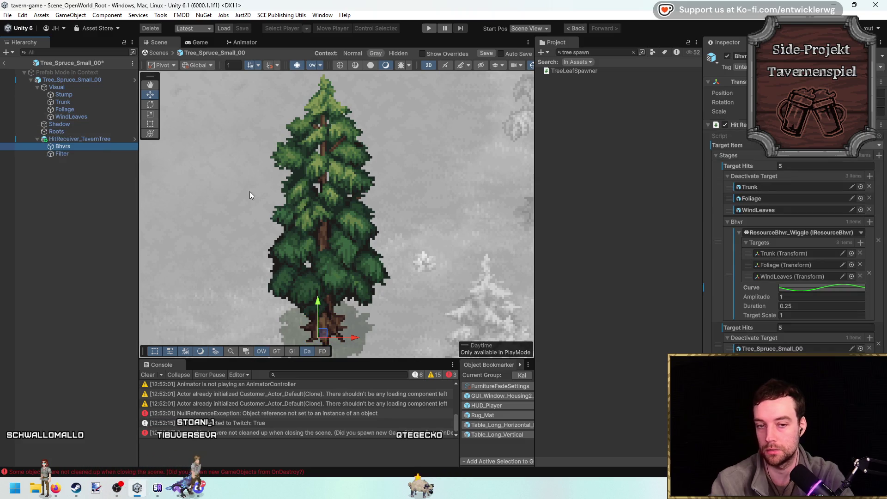
mouse_move(317, 309)
left_mouse_down()
mouse_move(322, 210)
mouse_move(362, 227)
left_mouse_up()
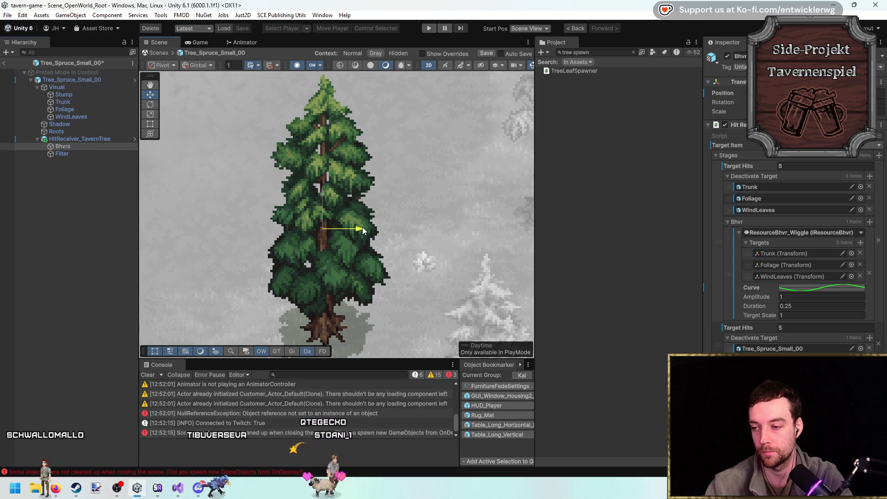
left_click(102, 154)
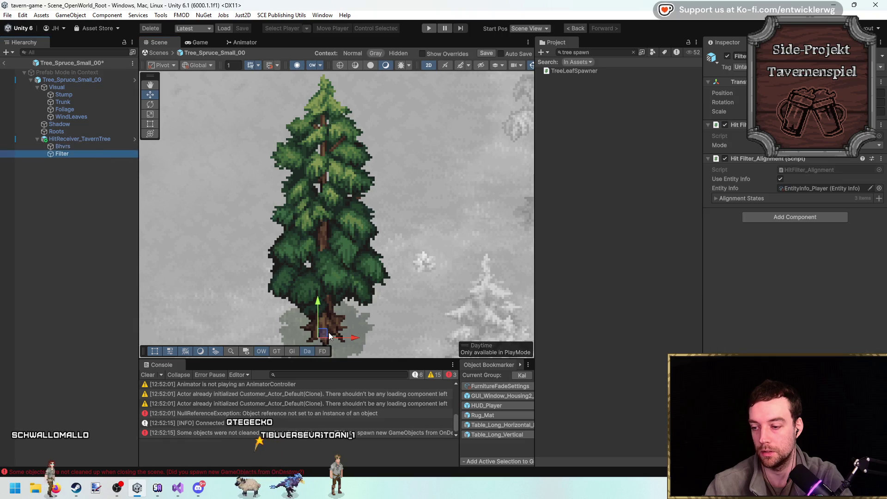
left_click_drag(328, 149, 329, 149)
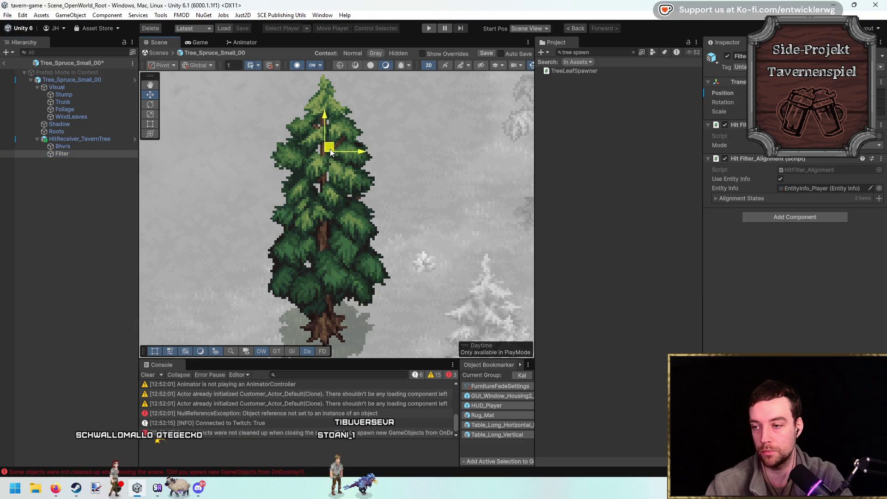
Assign Bhvrs and Filter as the two spawn point locations.
left_click(100, 79)
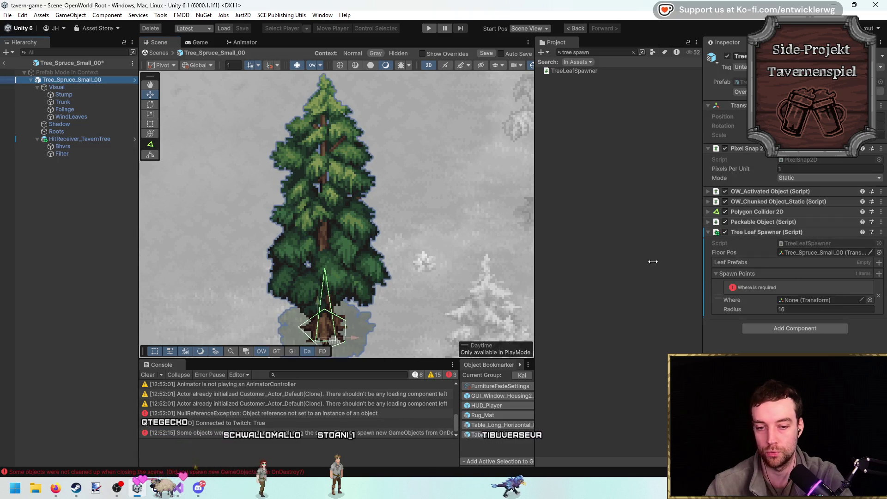
left_click(793, 300)
left_click_drag(793, 303, 793, 301)
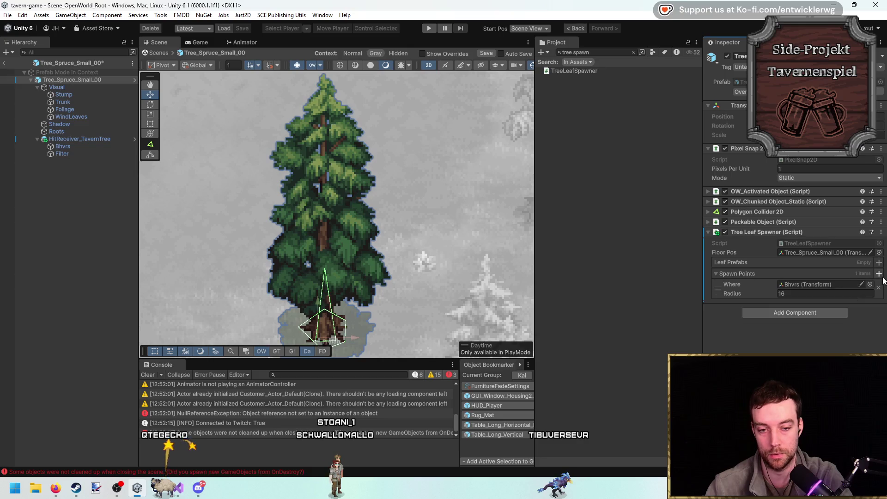
left_click(878, 273)
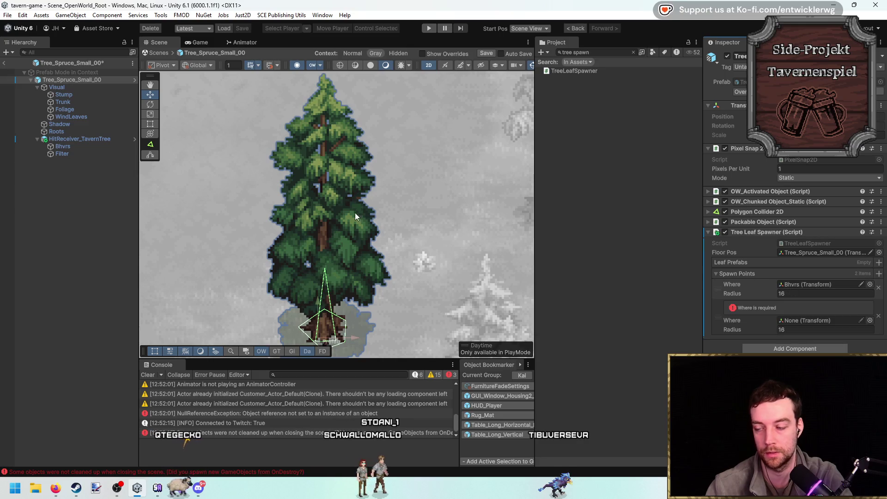
left_click_drag(63, 153, 808, 320)
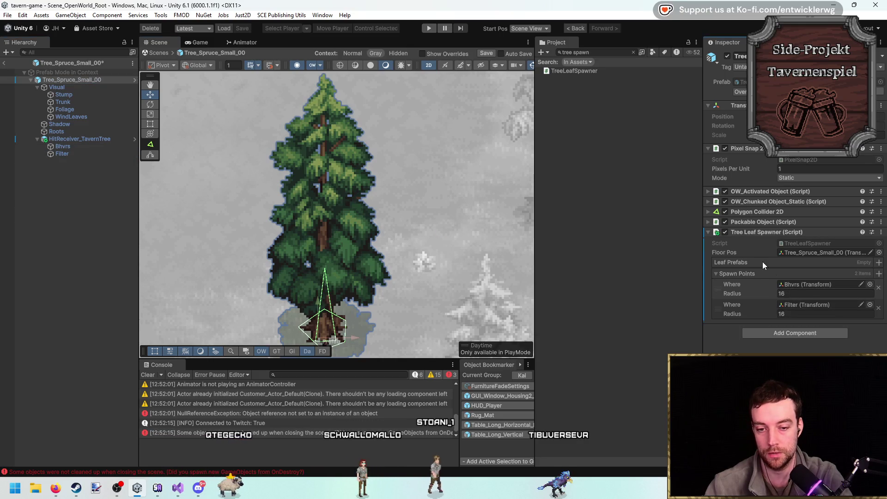
left_click(82, 146)
left_click(70, 151)
left_click(77, 144, "shift")
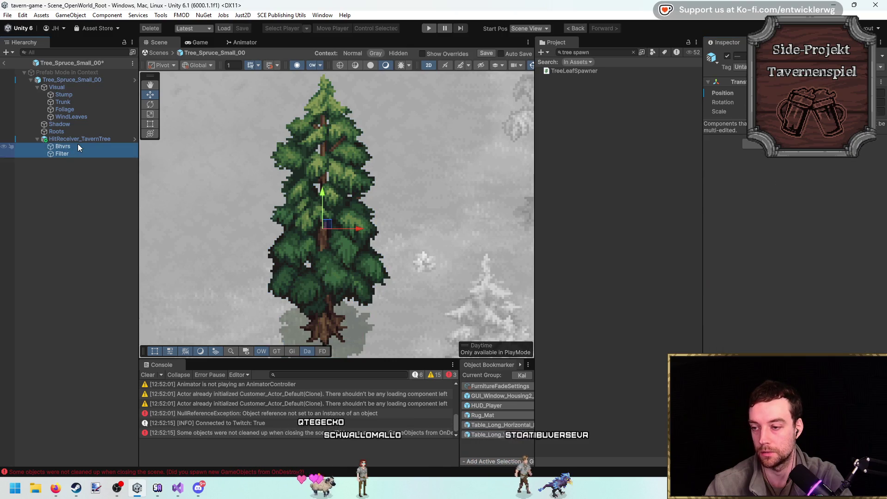
left_click(70, 79)
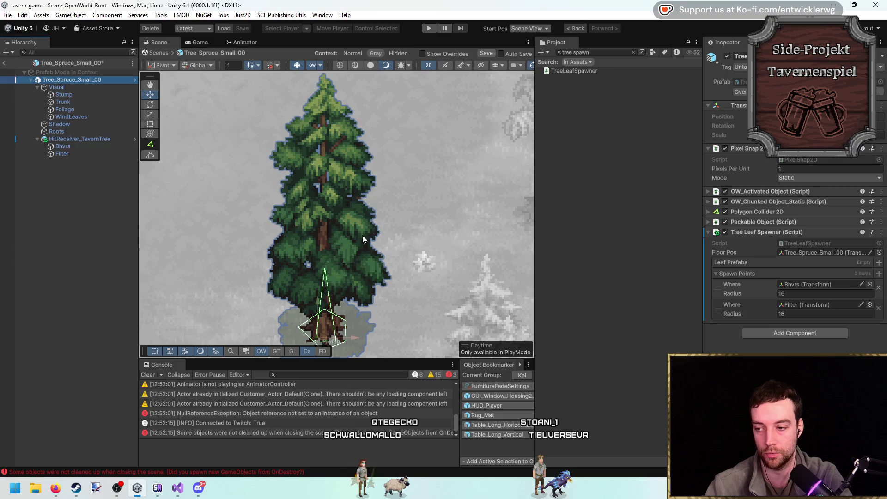
Set the spawn point radius to 25 and reframe the tree.
left_click(811, 294)
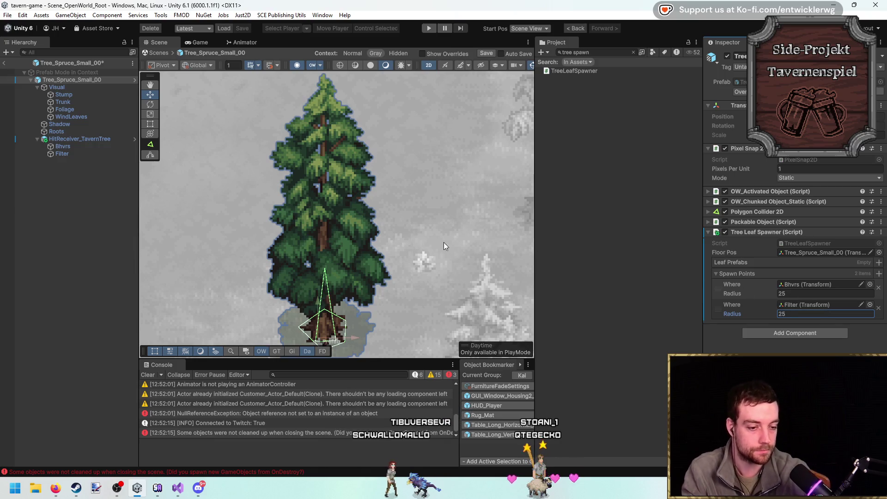
scroll(439, 235, "right", 1)
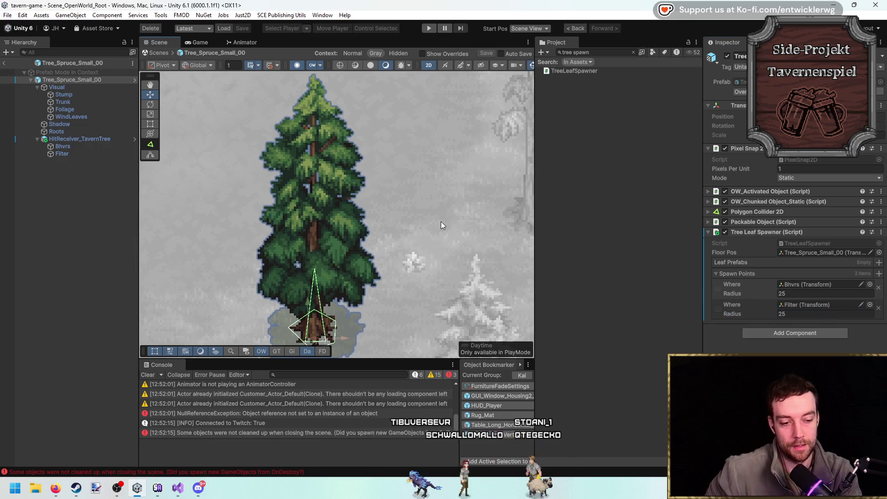
left_click_drag(441, 221, 407, 165)
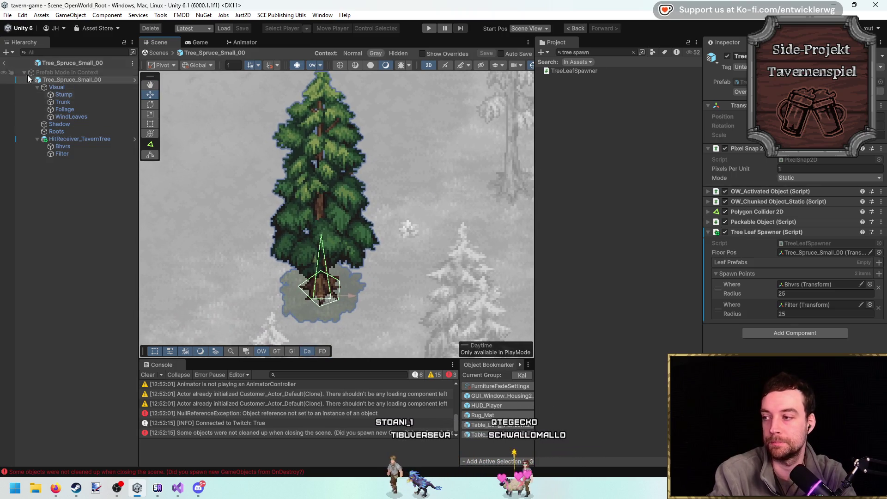
key("f")
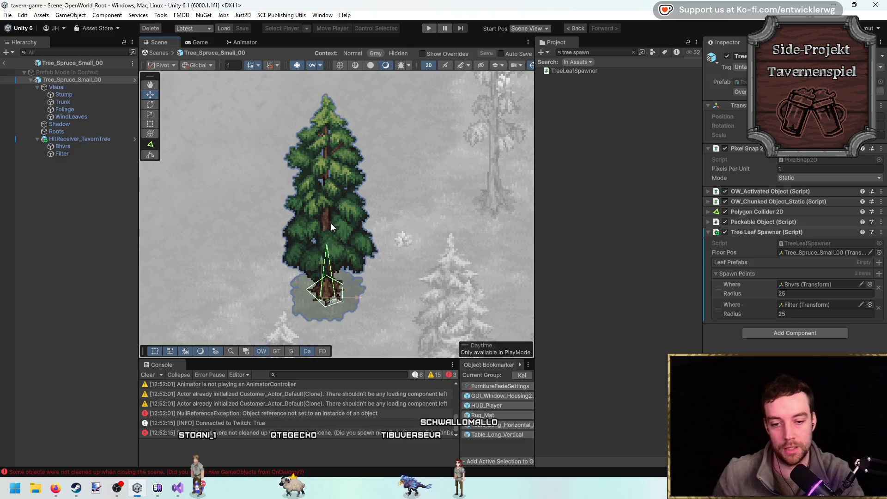
Search 't:prefab leaf' and compare the Particle_Leaf_Big_1, Big_2 and Small_1 prefabs.
left_click(604, 54)
type("t:prefab leaf")
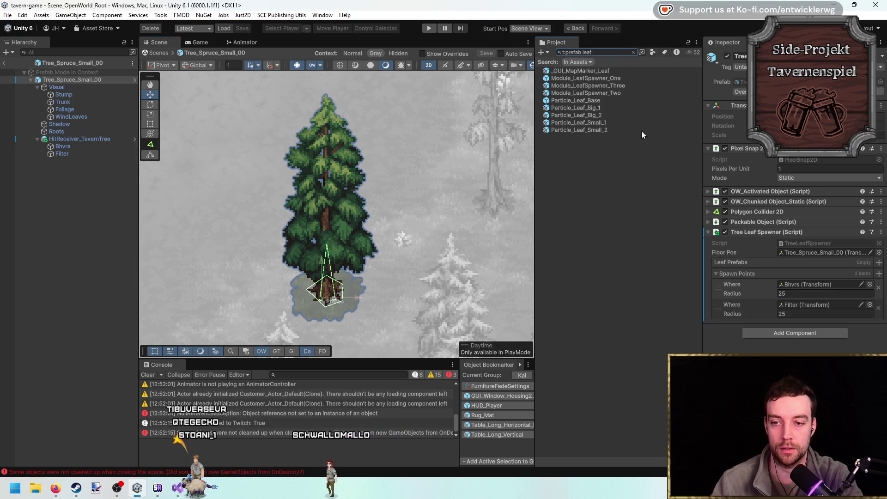
left_click(593, 108)
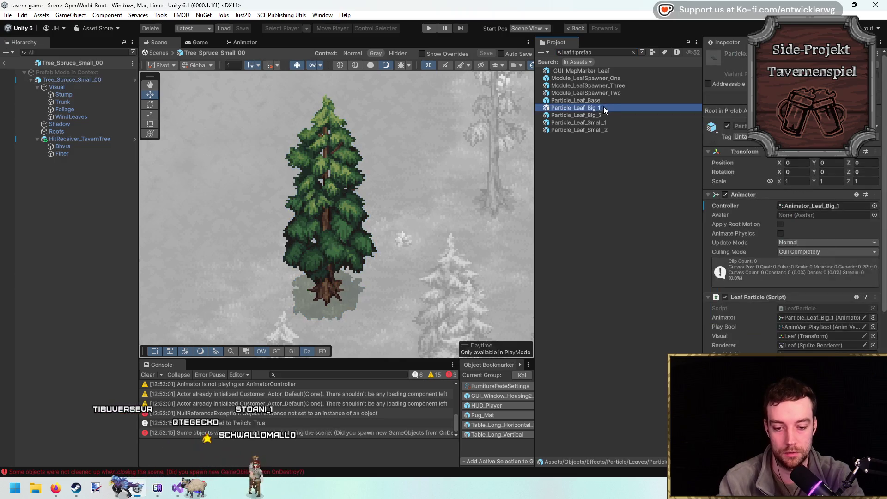
key("Down")
key("Down")
key("Down")
key("Up")
key("Up")
key("Up")
key("Down")
key("Down")
key("Up")
key("Up")
key("Down")
key("Down")
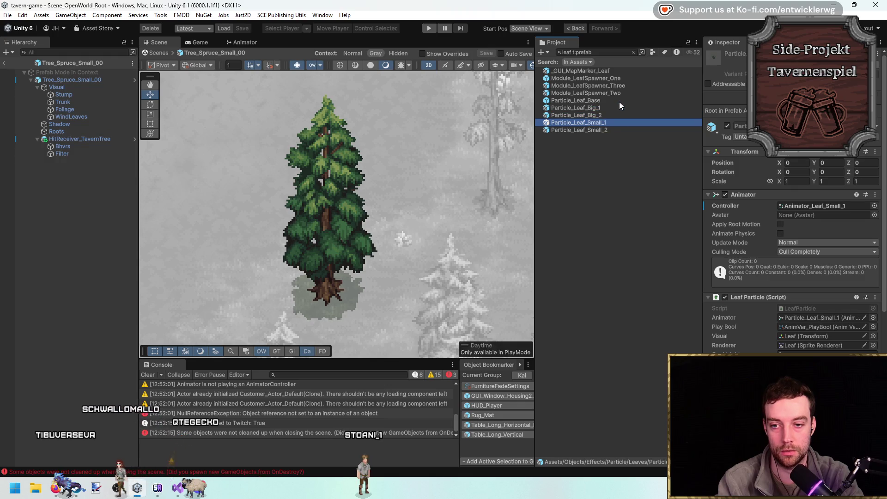
key("Down")
key("Up")
key("Up")
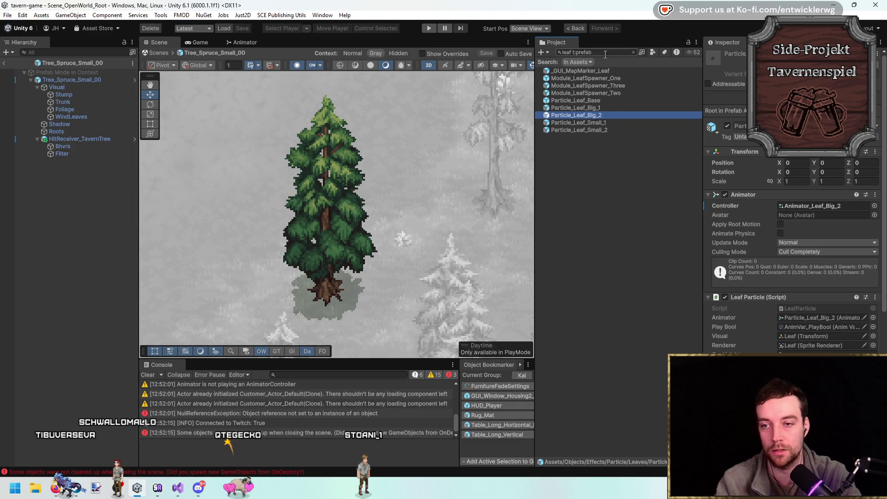
Review the tree's hit reaction behaviours and HitReceiver_TavernTree components.
left_click(84, 140)
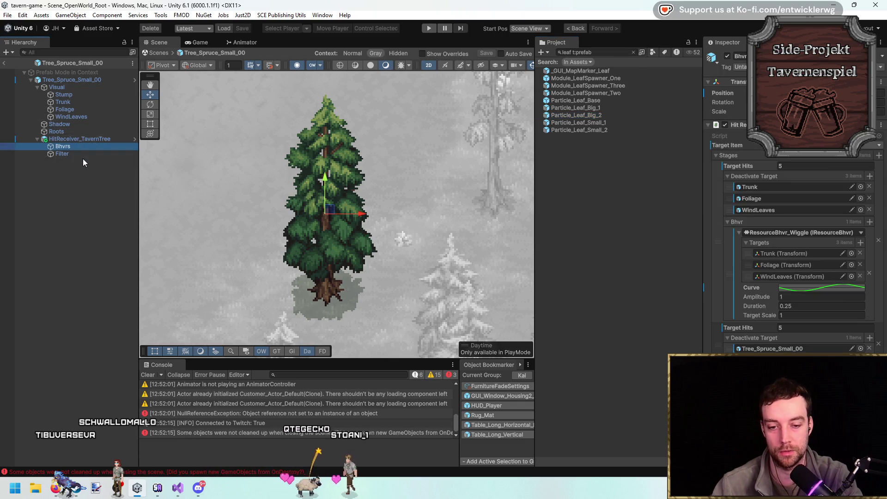
left_click(82, 159)
left_click(98, 138)
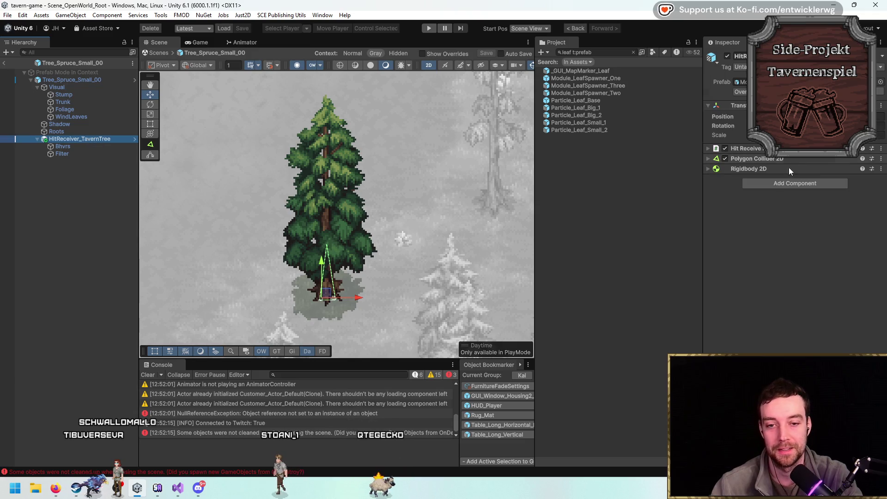
left_click(110, 79)
Add Particle_Leaf_Big_1, Big_2 and Small_1 to Tree Leaf Spawner's Leaf Prefabs, then exit Prefab Mode.
left_click_drag(598, 108, 803, 265)
left_click_drag(576, 115, 781, 272)
left_click(603, 123)
mouse_move(603, 124)
left_mouse_down()
mouse_move(763, 268)
mouse_move(786, 277)
left_mouse_up()
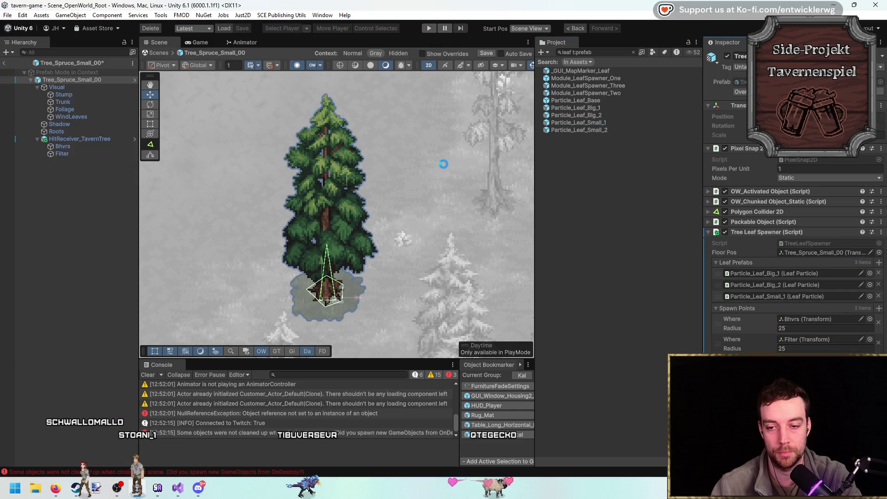
left_click(609, 130)
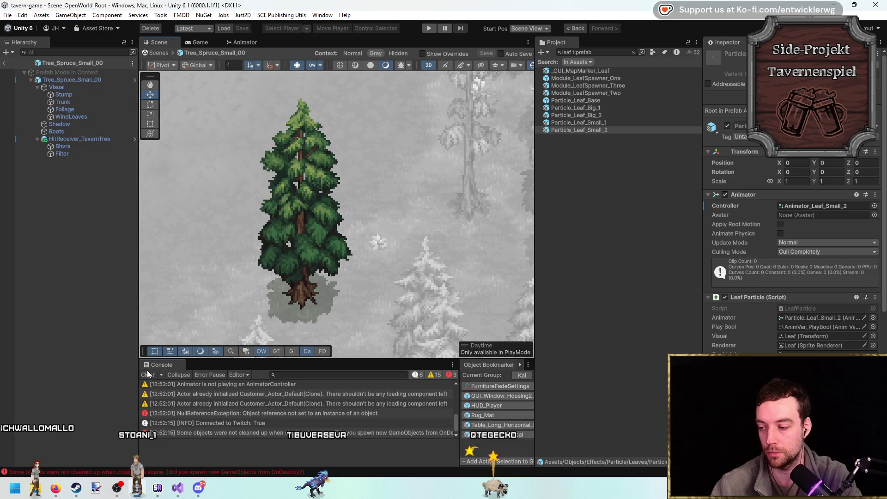
left_click_drag(305, 203, 355, 193)
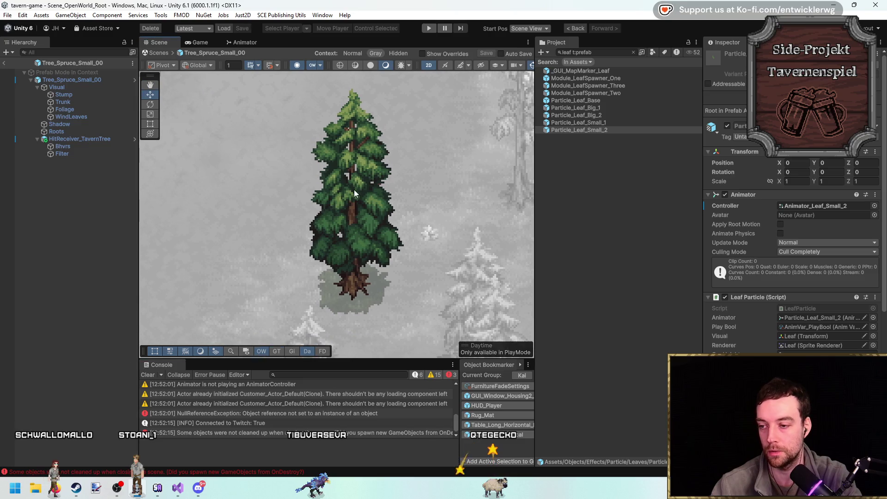
left_click(6, 64)
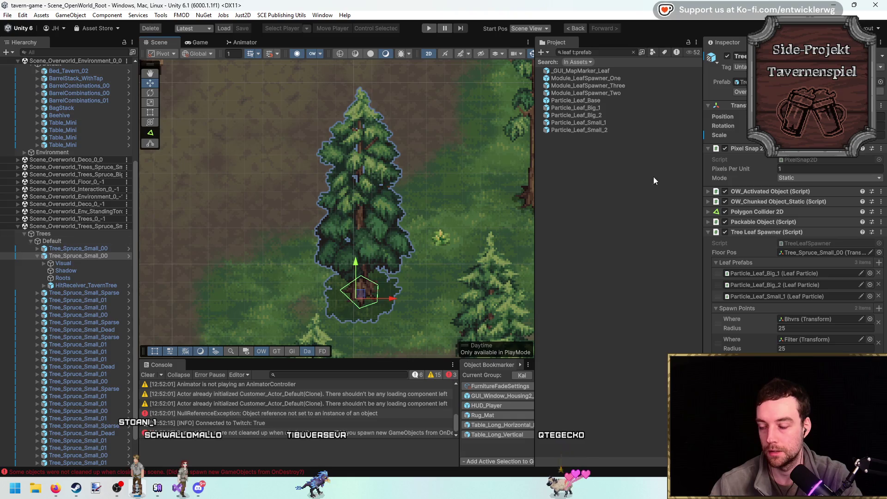
In Visual Studio, delete the 'using System.Collections;' line from TreeLeafSpawner.cs and save.
key("alt+Tab")
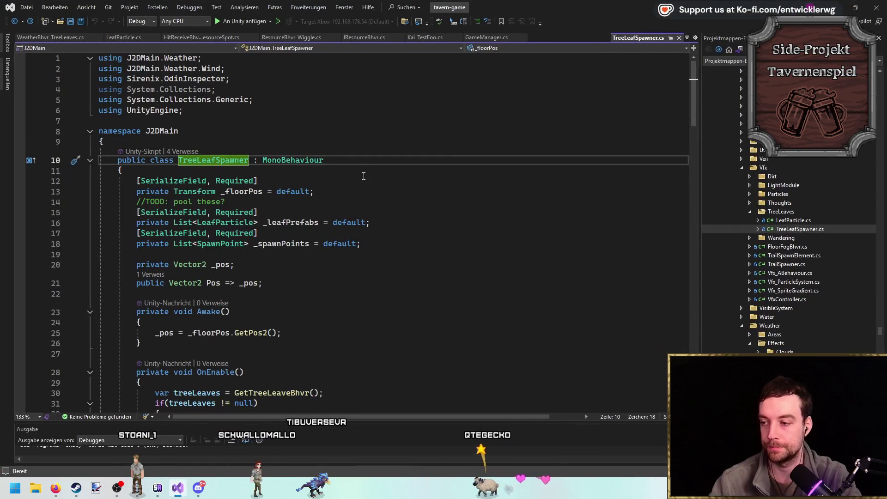
key("End")
key("Up")
key("Up")
key("Up")
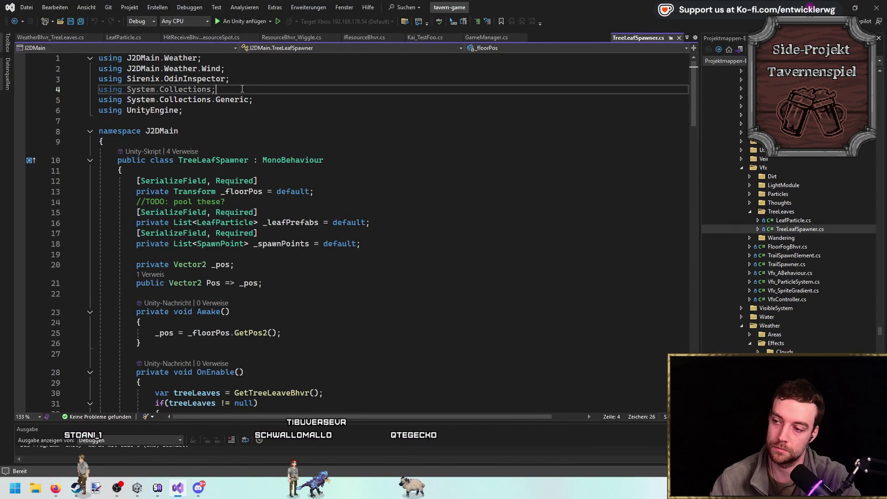
key("ctrl+x")
key("Down")
key("Down")
key("Down")
key("ctrl+s")
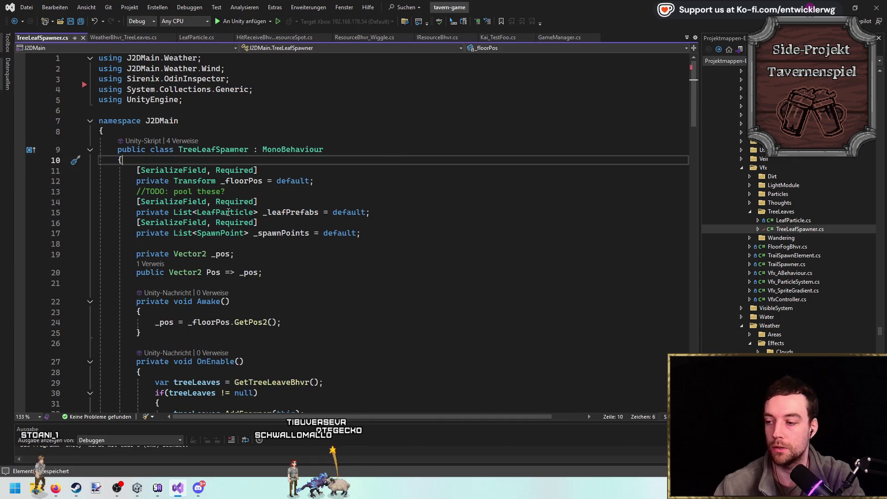
Browse the open scripts, closing LeafParticle.cs, and bring up ResourceBhvr_Wiggle.cs.
left_click(240, 153)
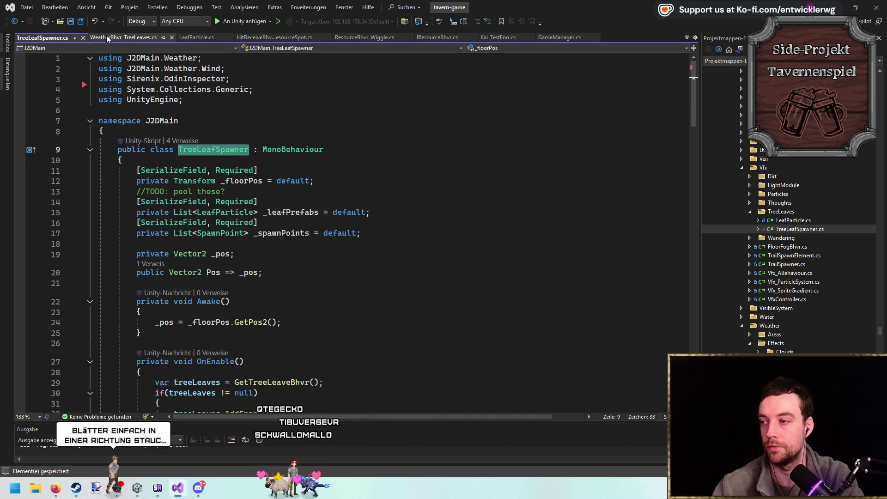
left_click(113, 37)
left_click(199, 38)
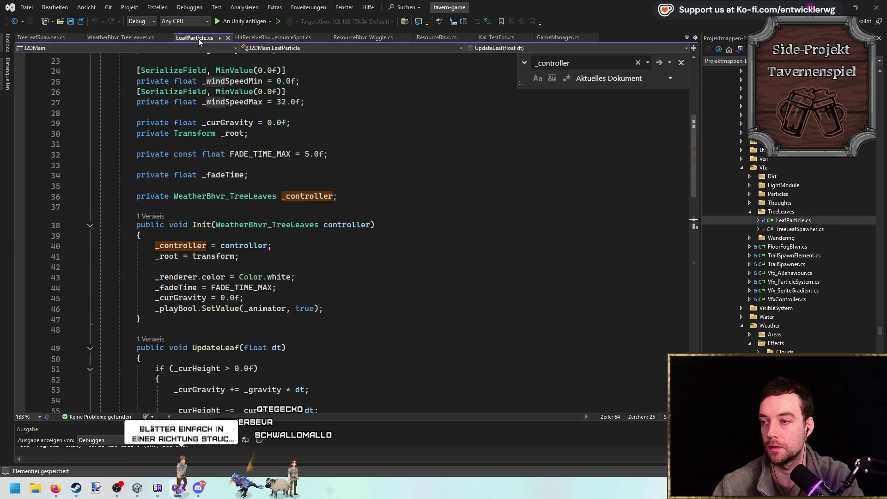
left_click(233, 40)
left_click(310, 37)
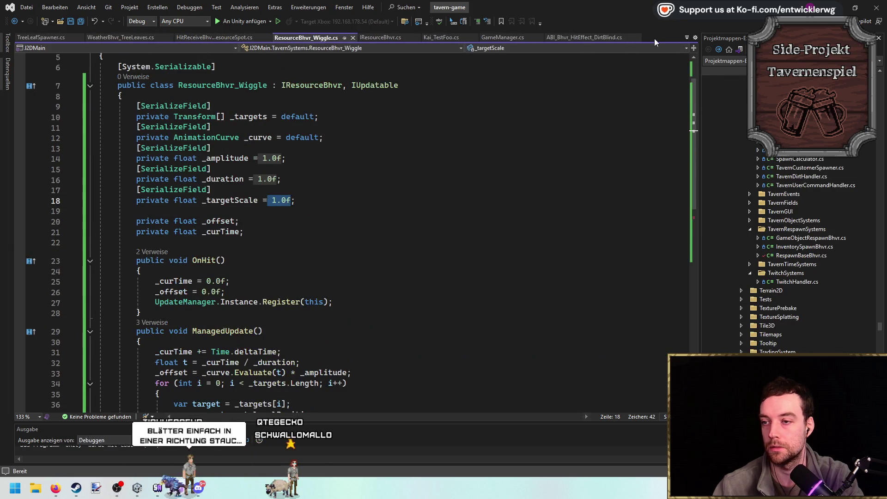
scroll(743, 299, "up", 3)
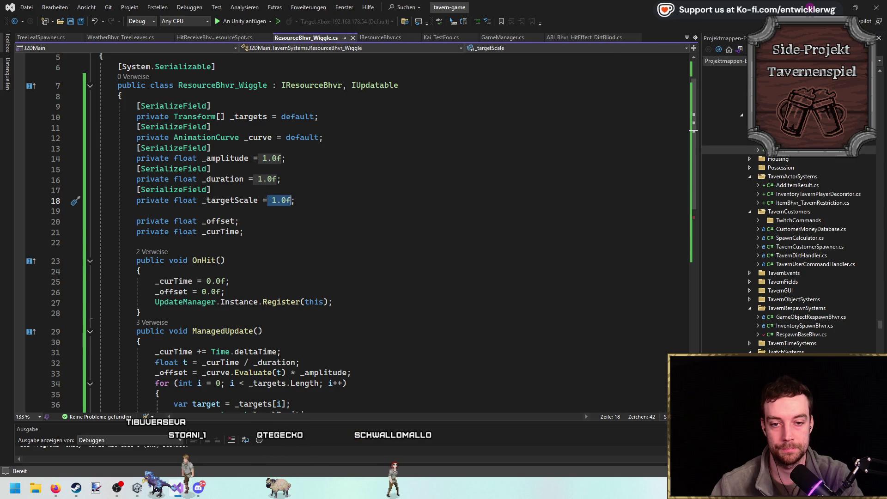
right_click(813, 128)
Add a new script named ResourceBhvr_SpawnLeaf to the project folder.
mouse_move(719, 133)
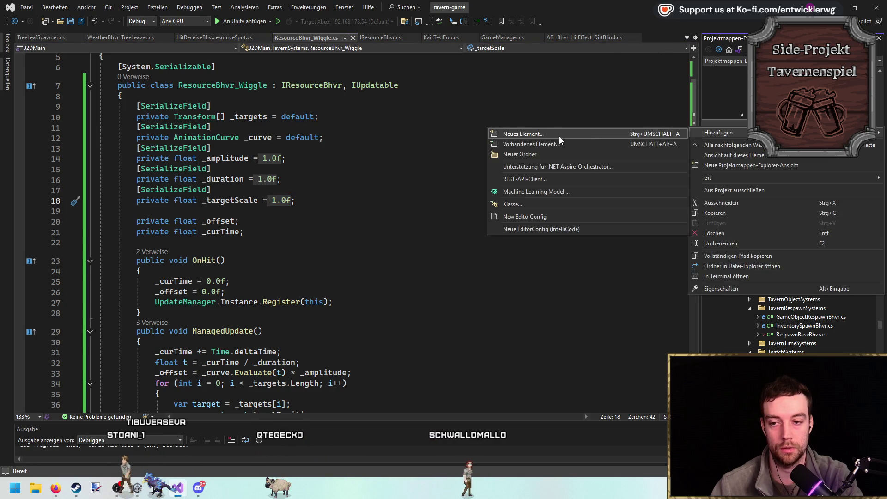
left_click(559, 133)
type("Resource")
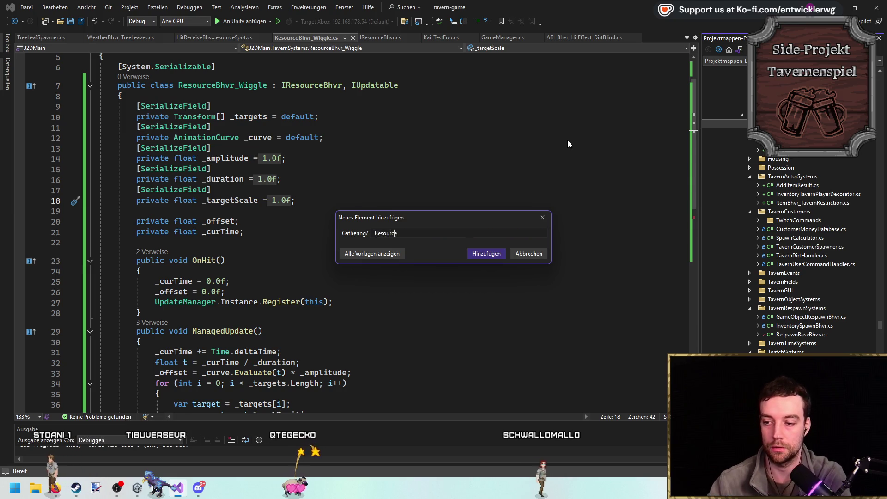
type("Bhvr_SpawnLeaf.c")
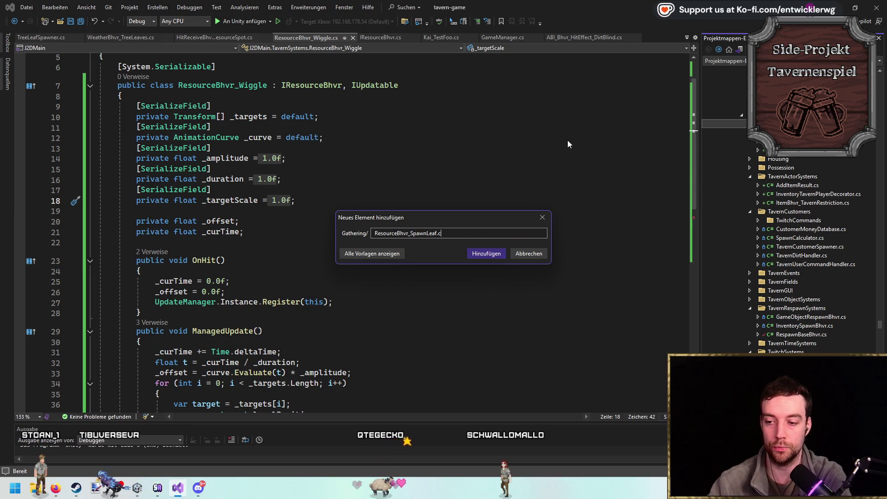
key("Return")
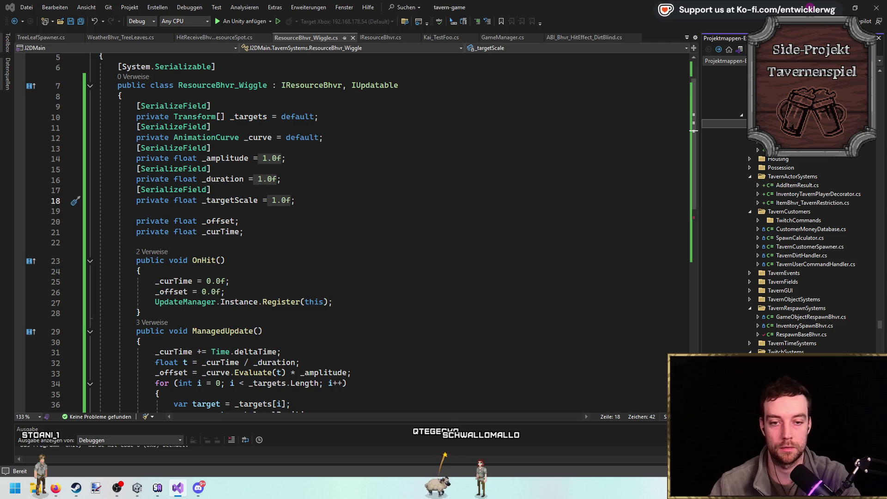
Paste ResourceBhvr_Wiggle's class header into the new file, close its braces, and save.
double_click(819, 160)
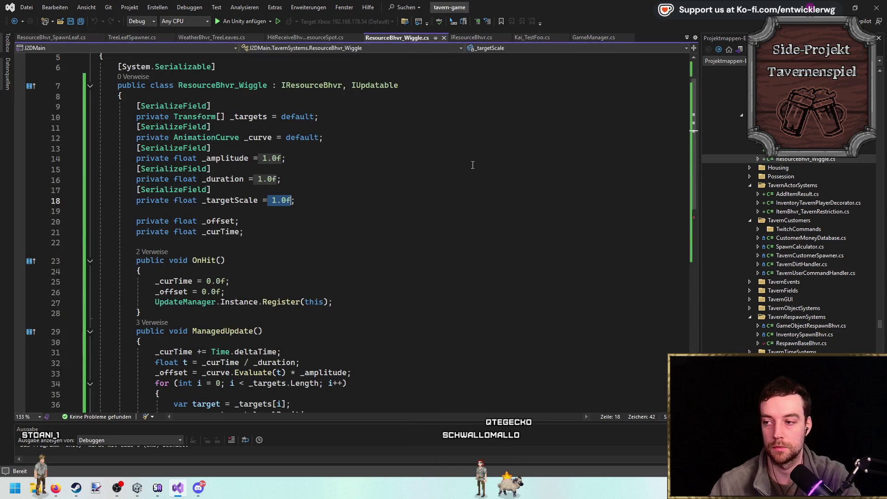
mouse_move(135, 92)
left_mouse_down()
mouse_move(106, 69)
mouse_move(39, 56)
left_mouse_up()
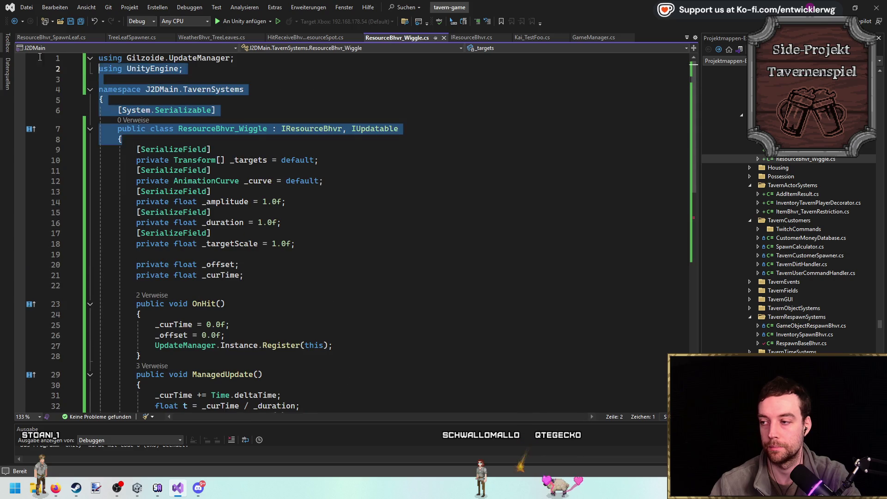
key("ctrl+Tab")
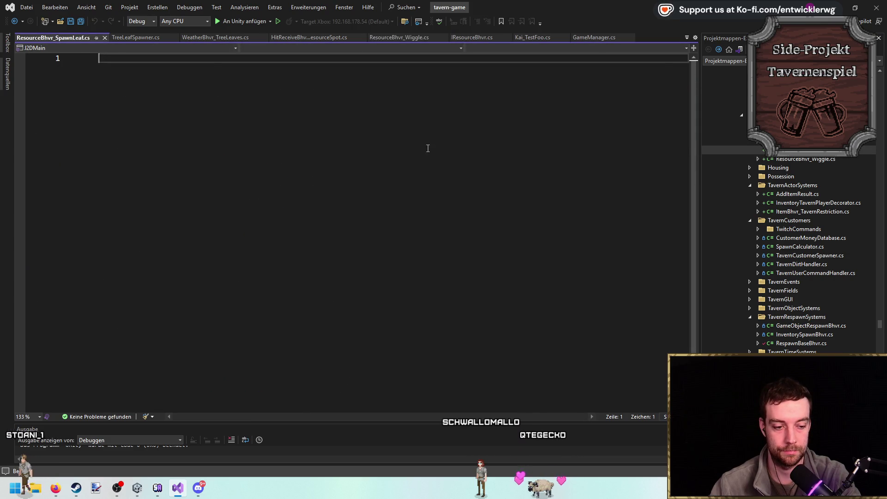
key("ctrl+v")
key("Return")
type("}")
key("Return")
type("}")
key("ctrl+s")
Open an empty line in the class body and rename the class to ResourceBhvr_SpawnLeaf.
key("Up")
key("Up")
key("End")
key("Return")
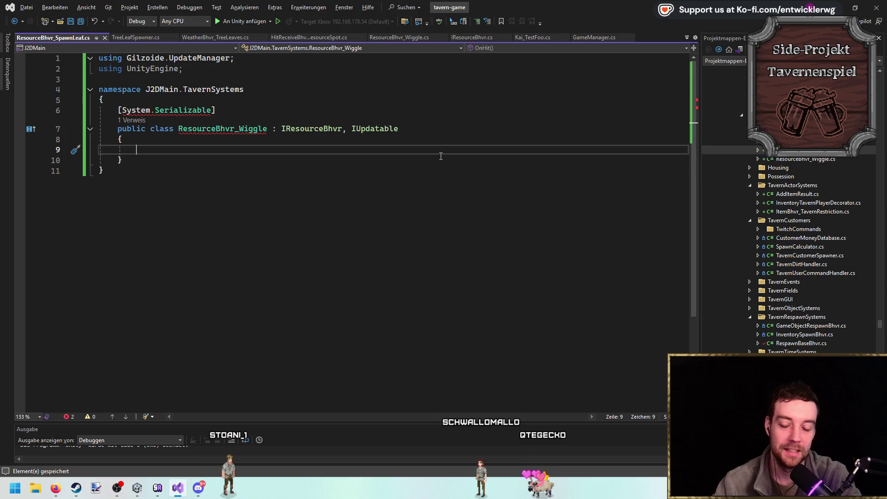
left_click(259, 129)
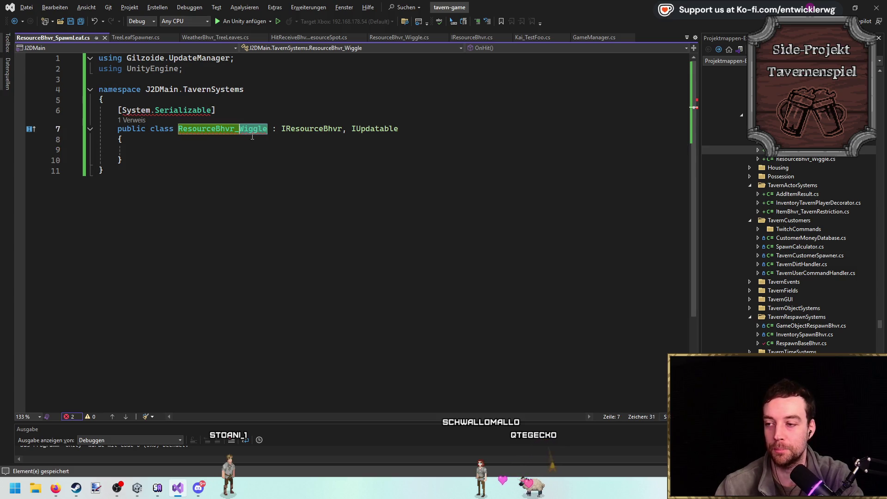
type("SpawnLea")
type("f")
key("Return")
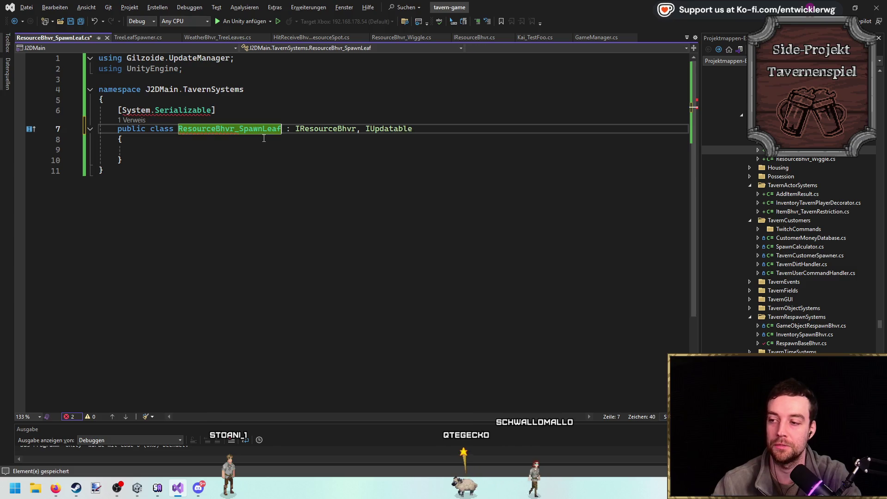